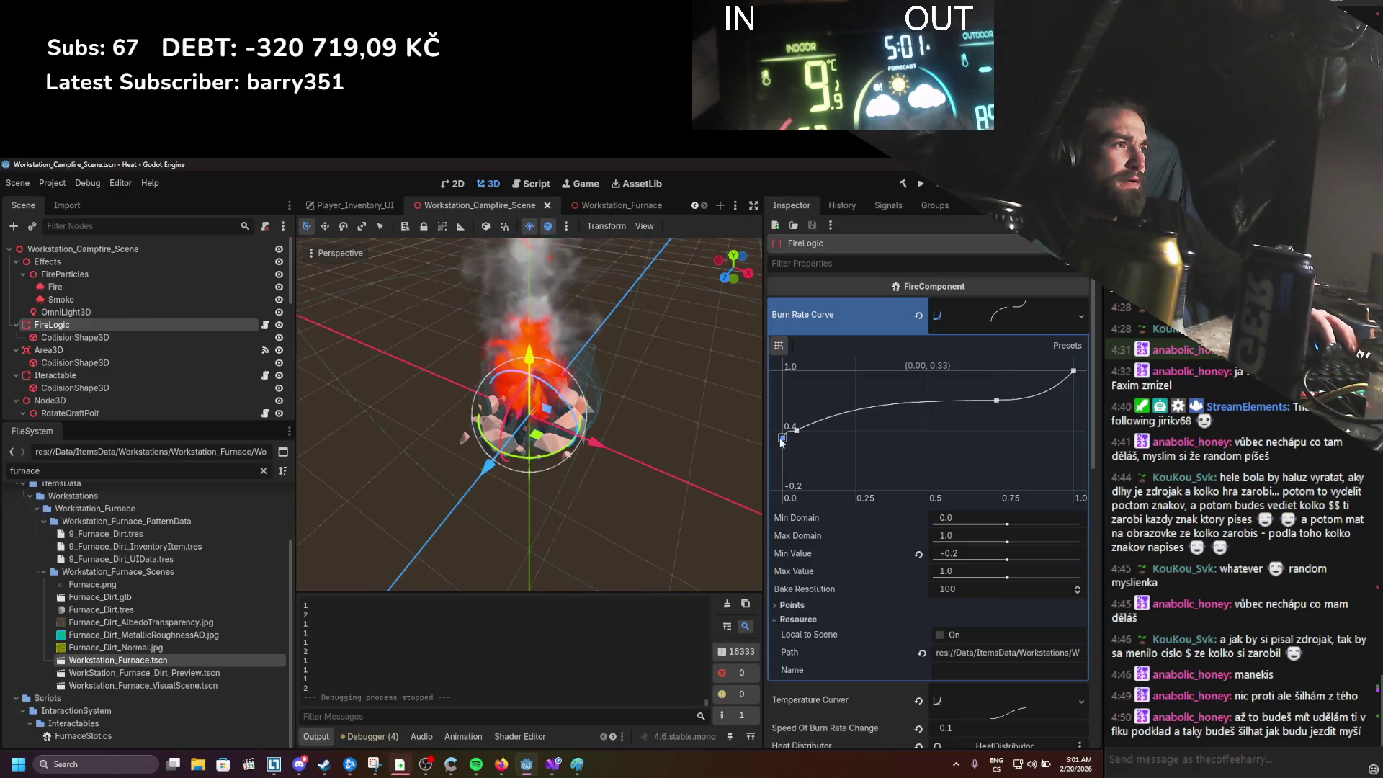
Step: Undo the Burn Rate Curve edit so its first point is back at 0.23, then bring up FireComponent.cs in Visual Studio
{"action": "key", "text": "ctrl+z"}
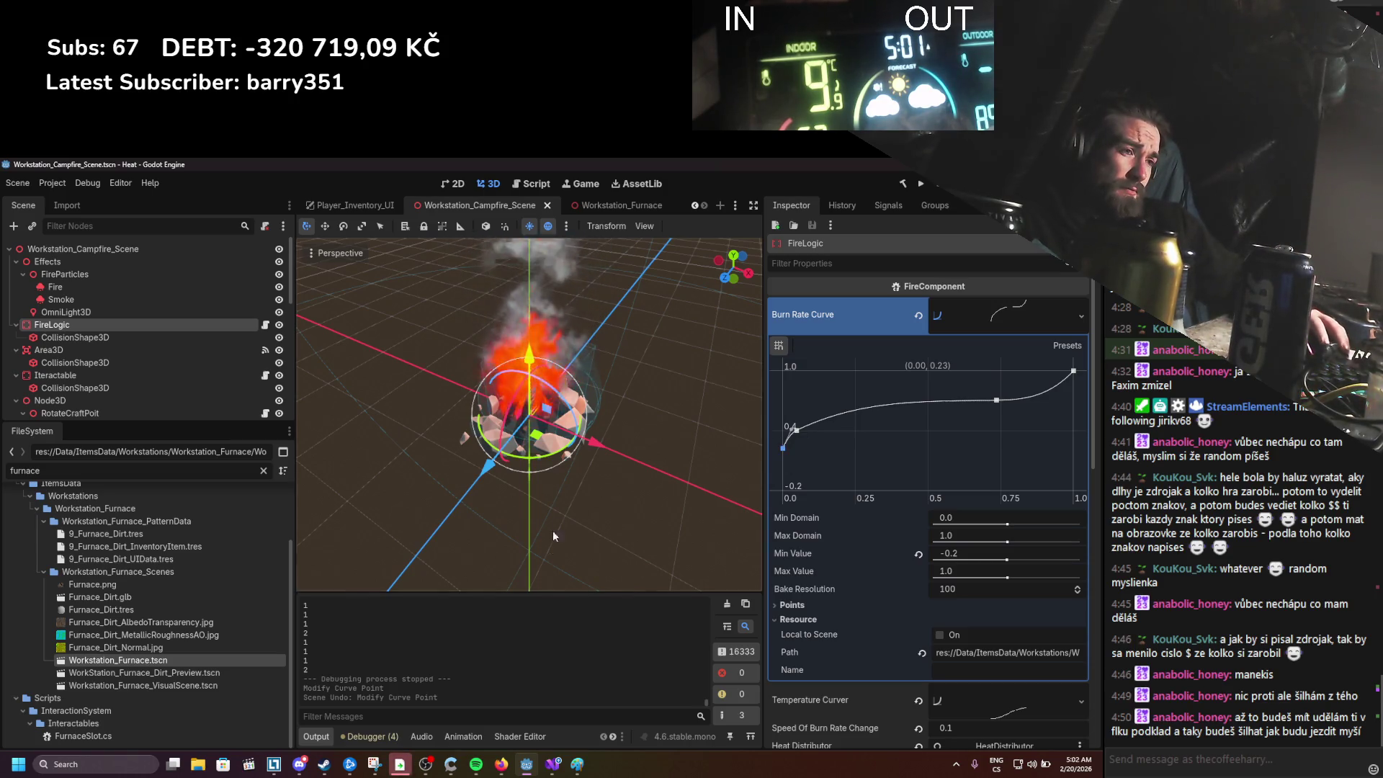
{"action": "left_click", "coordinate": [553, 764]}
{"action": "scroll", "coordinate": [339, 544], "scroll_direction": "down", "scroll_amount": 1}
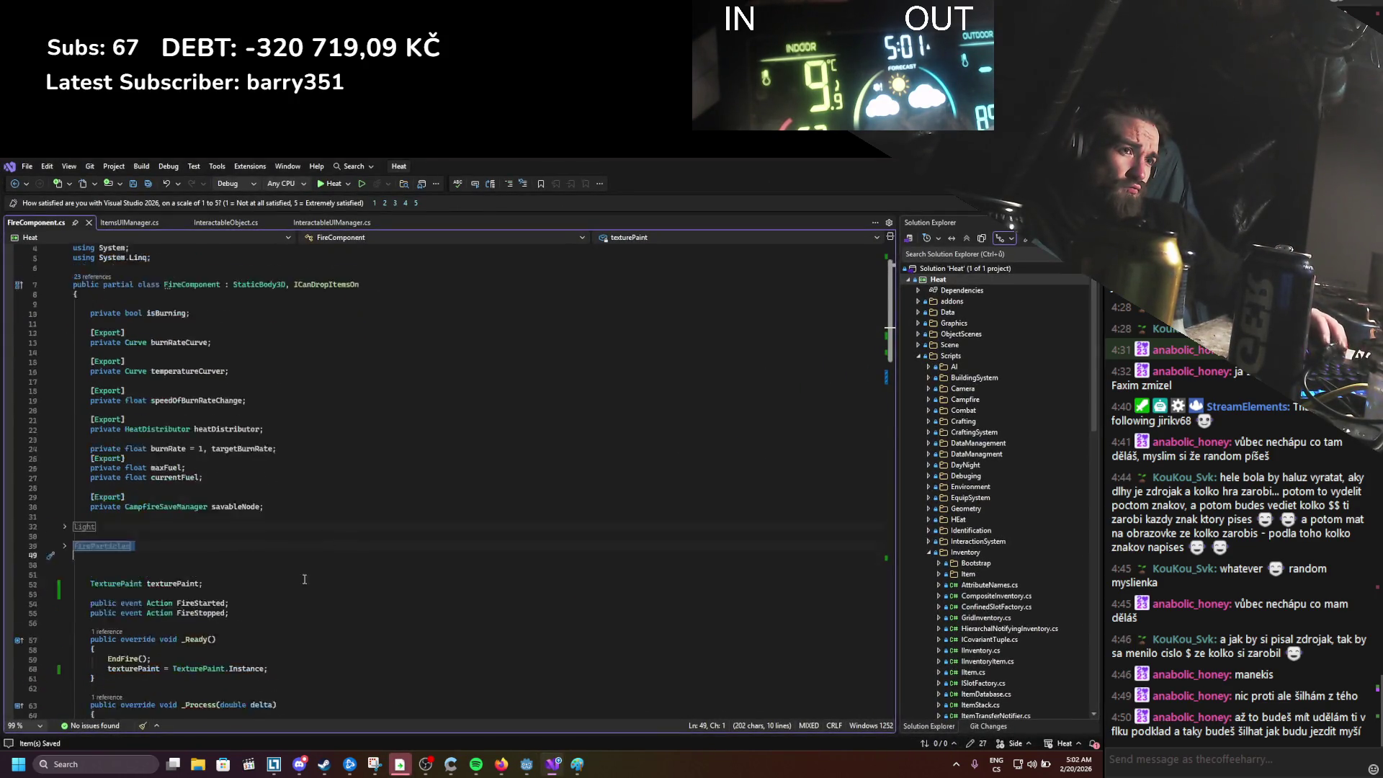
Step: Rewrite both burnRate arguments of line 70's AddStroke as (burnRate - 0.2f) and save
{"action": "scroll", "coordinate": [262, 555], "scroll_direction": "down", "scroll_amount": 5}
{"action": "left_click", "coordinate": [246, 512]}
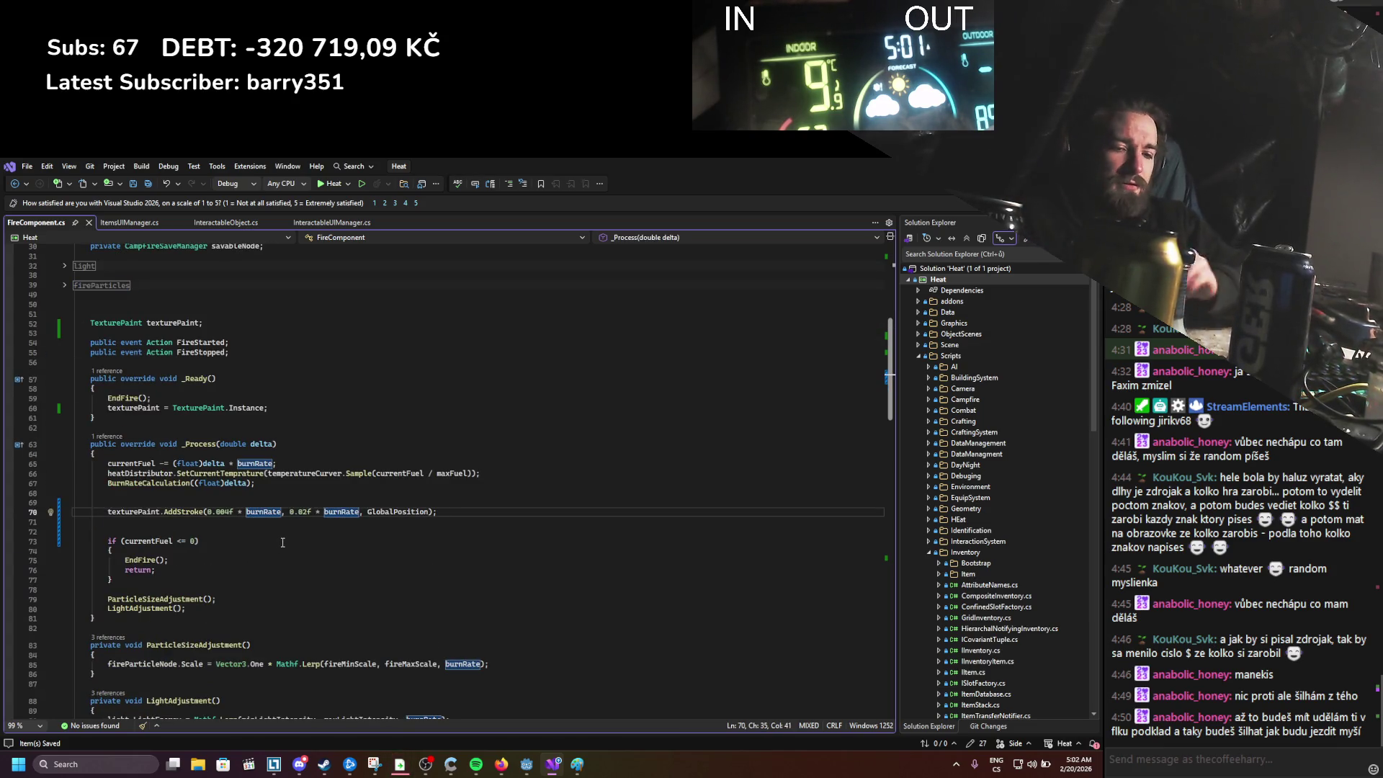
{"action": "type", "text": "("}
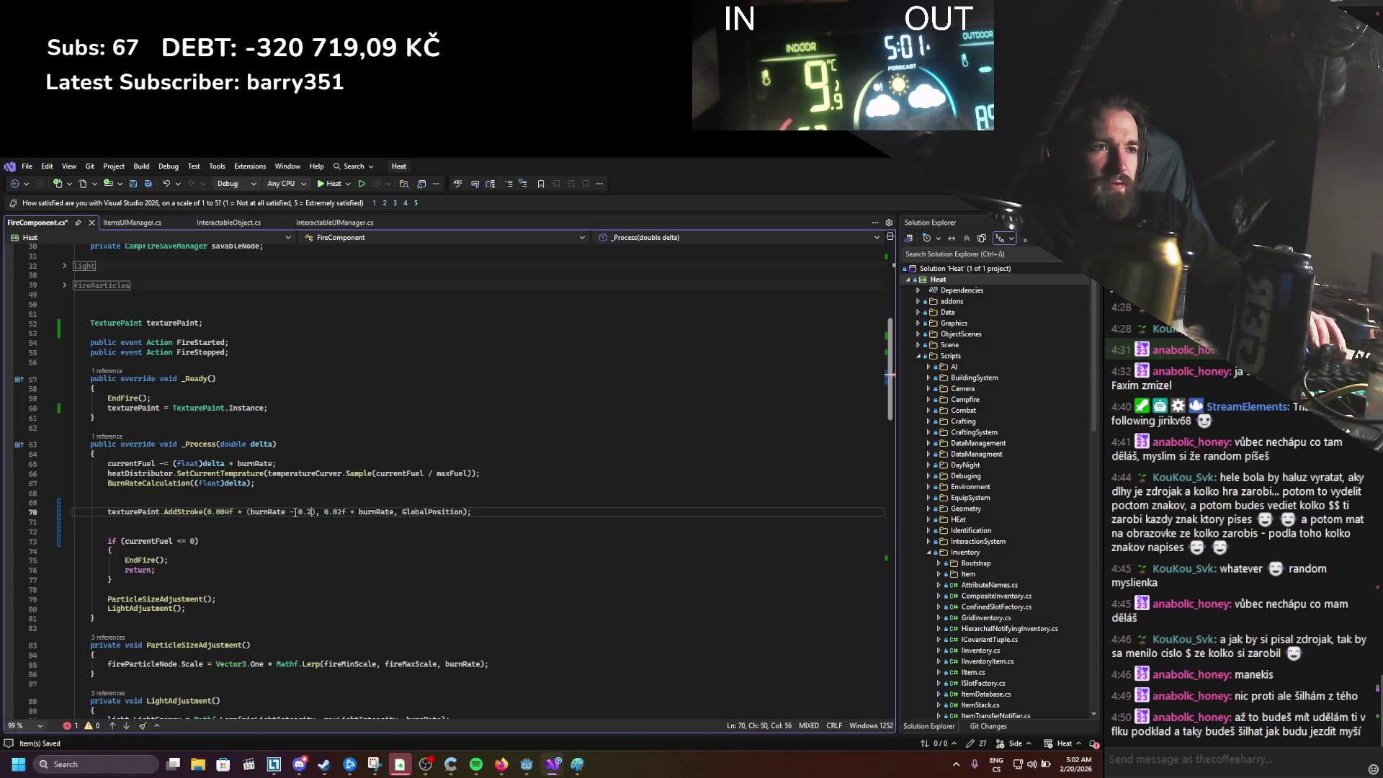
{"action": "left_click_drag", "start_coordinate": [320, 512], "coordinate": [298, 513]}
{"action": "left_click", "coordinate": [401, 512]}
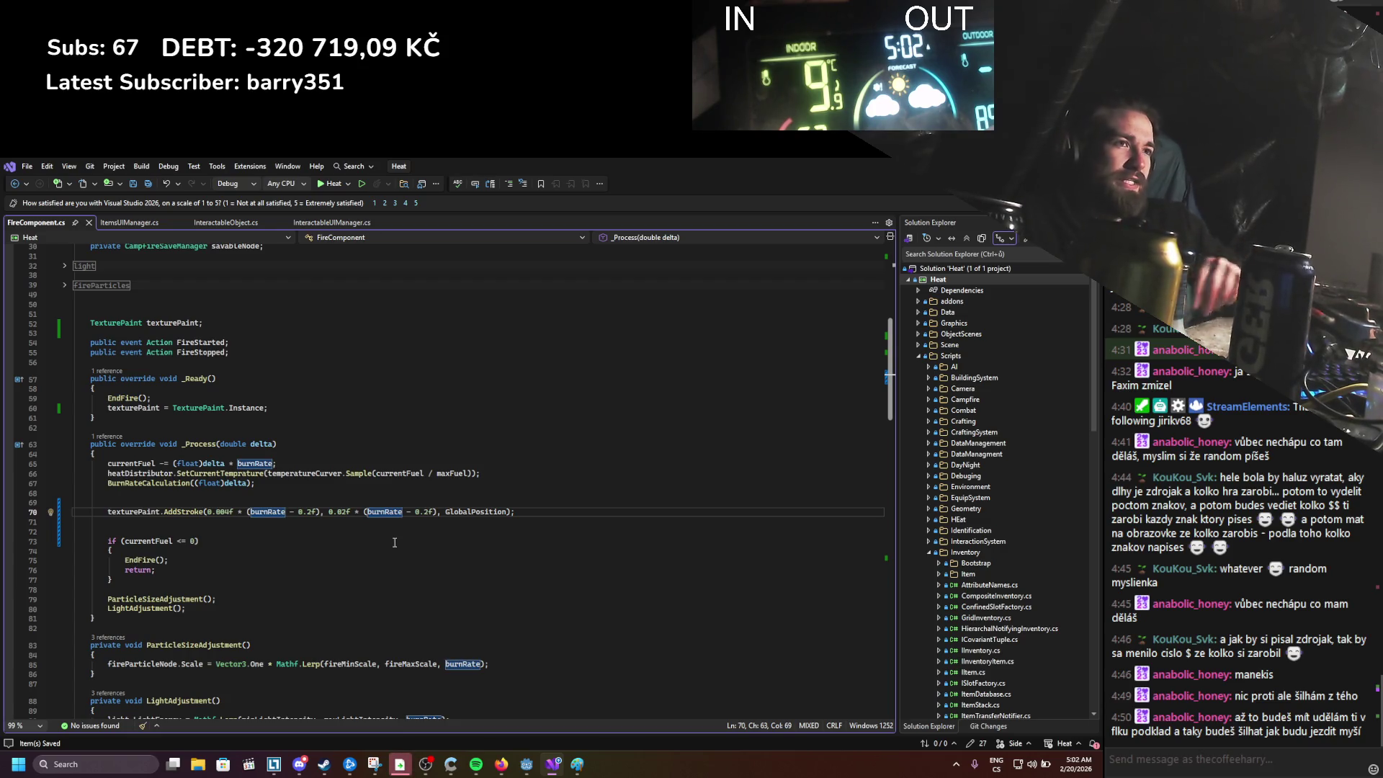
{"action": "key", "text": "alt+Tab"}
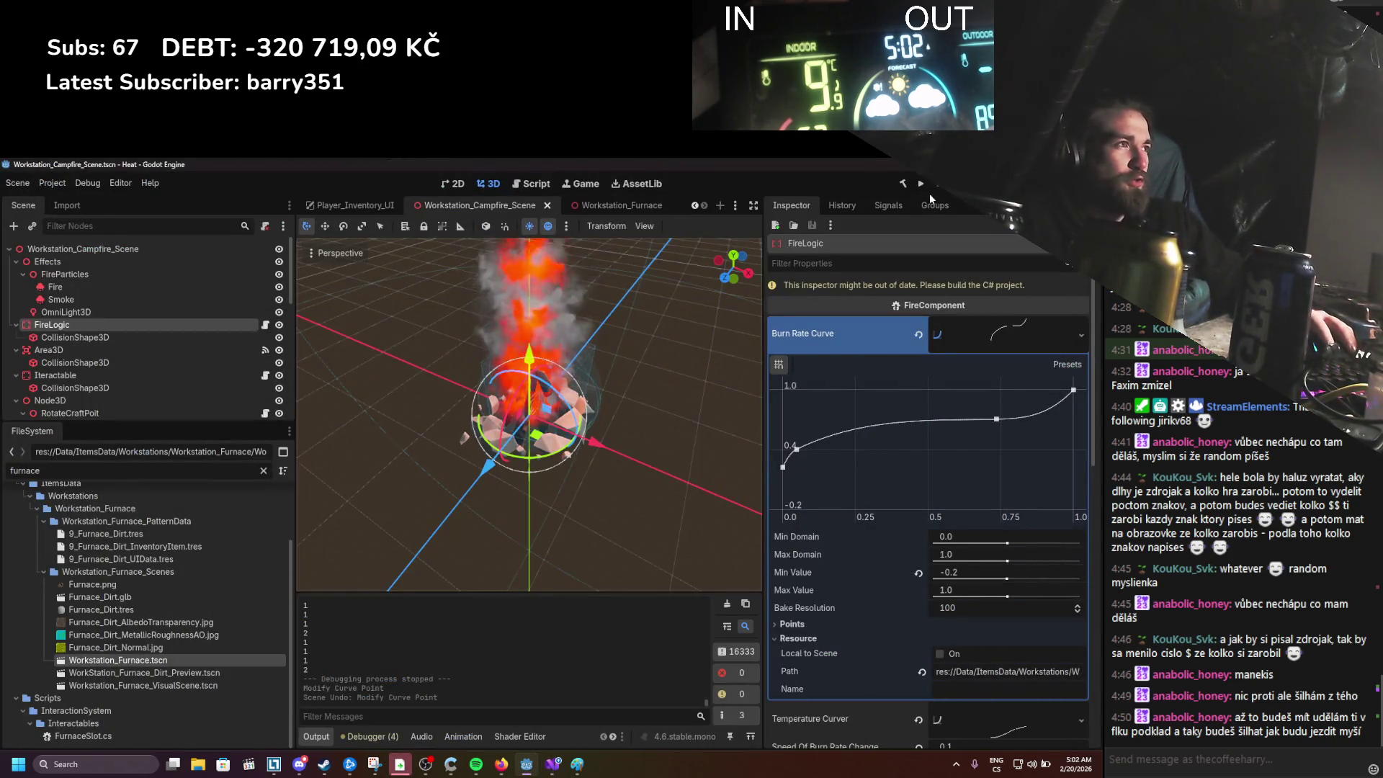
{"action": "left_click", "coordinate": [922, 186]}
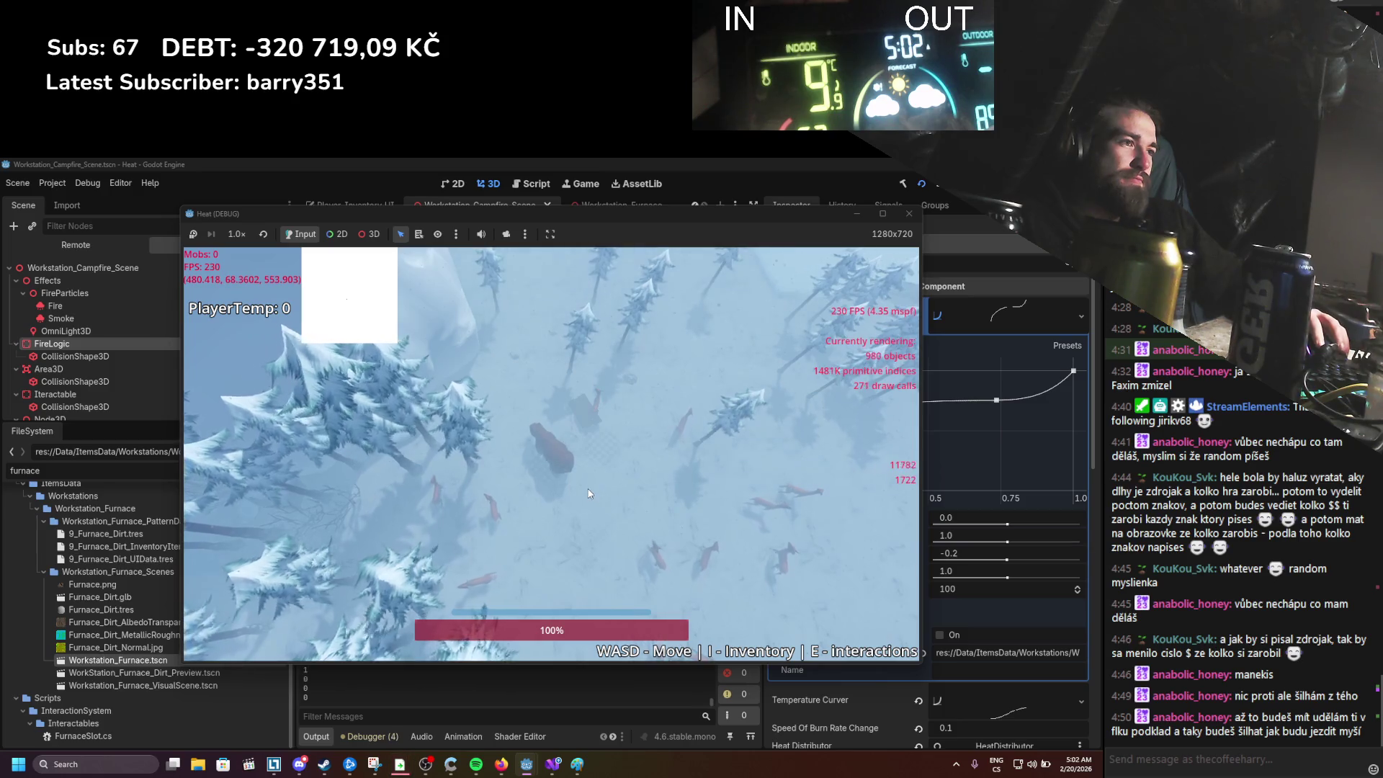
{"action": "left_click", "coordinate": [909, 214]}
{"action": "key", "text": "alt+Tab"}
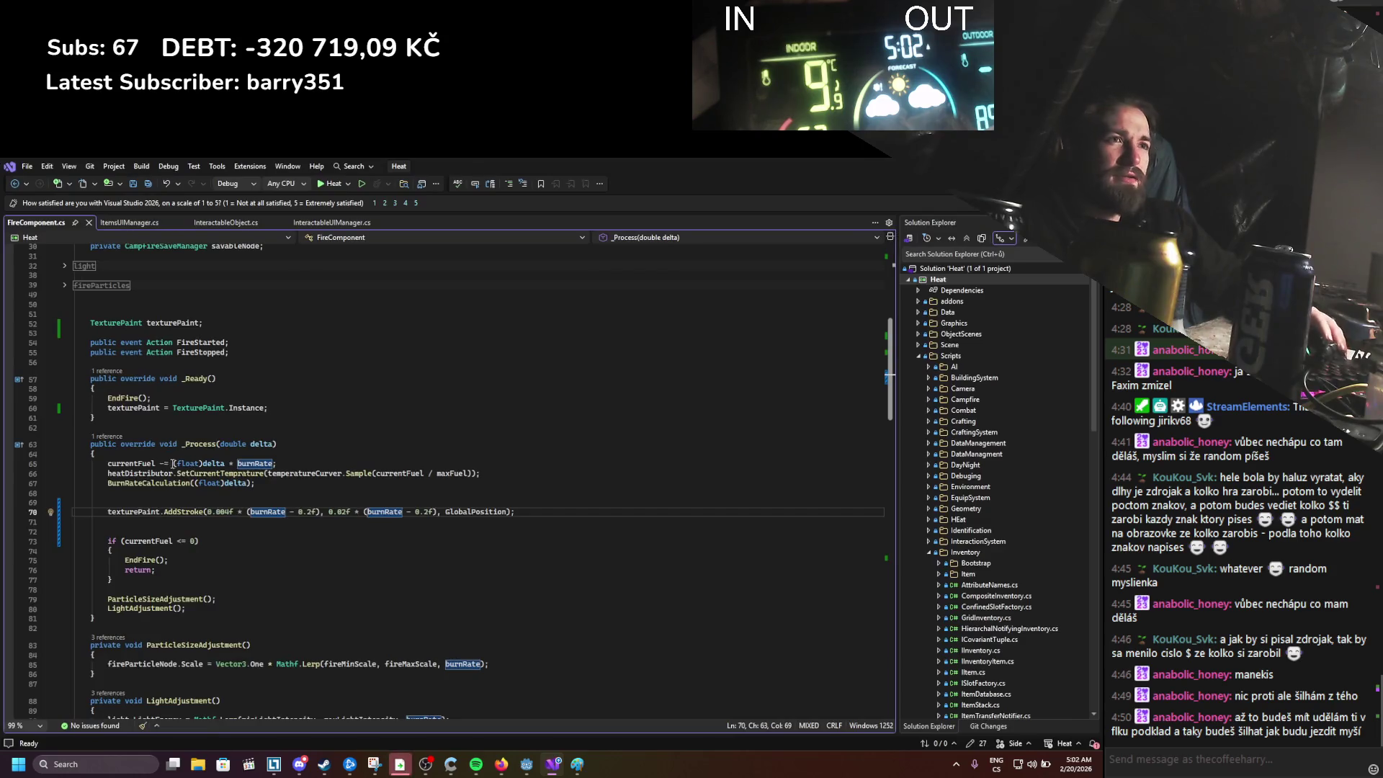
{"action": "scroll", "coordinate": [142, 341], "scroll_direction": "down", "scroll_amount": 17}
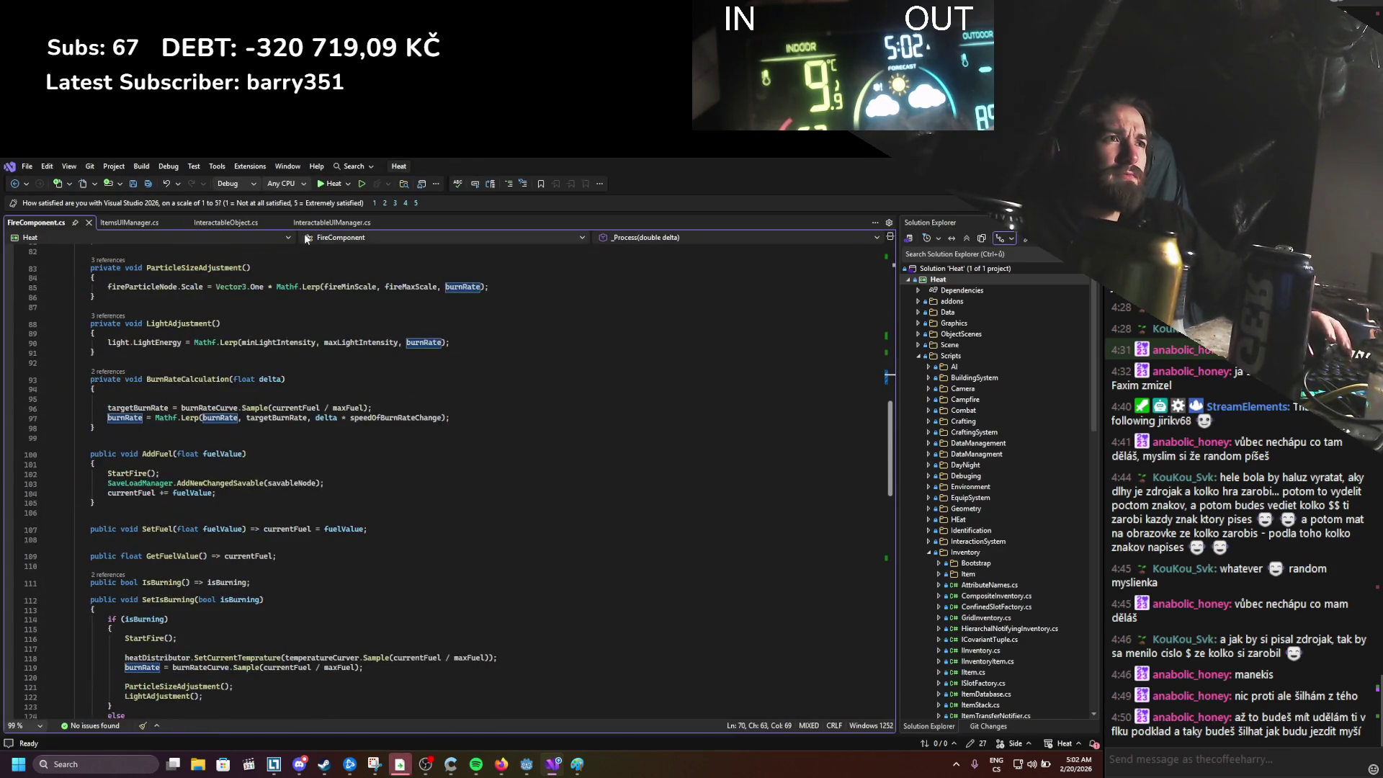
{"action": "scroll", "coordinate": [297, 307], "scroll_direction": "down", "scroll_amount": 3}
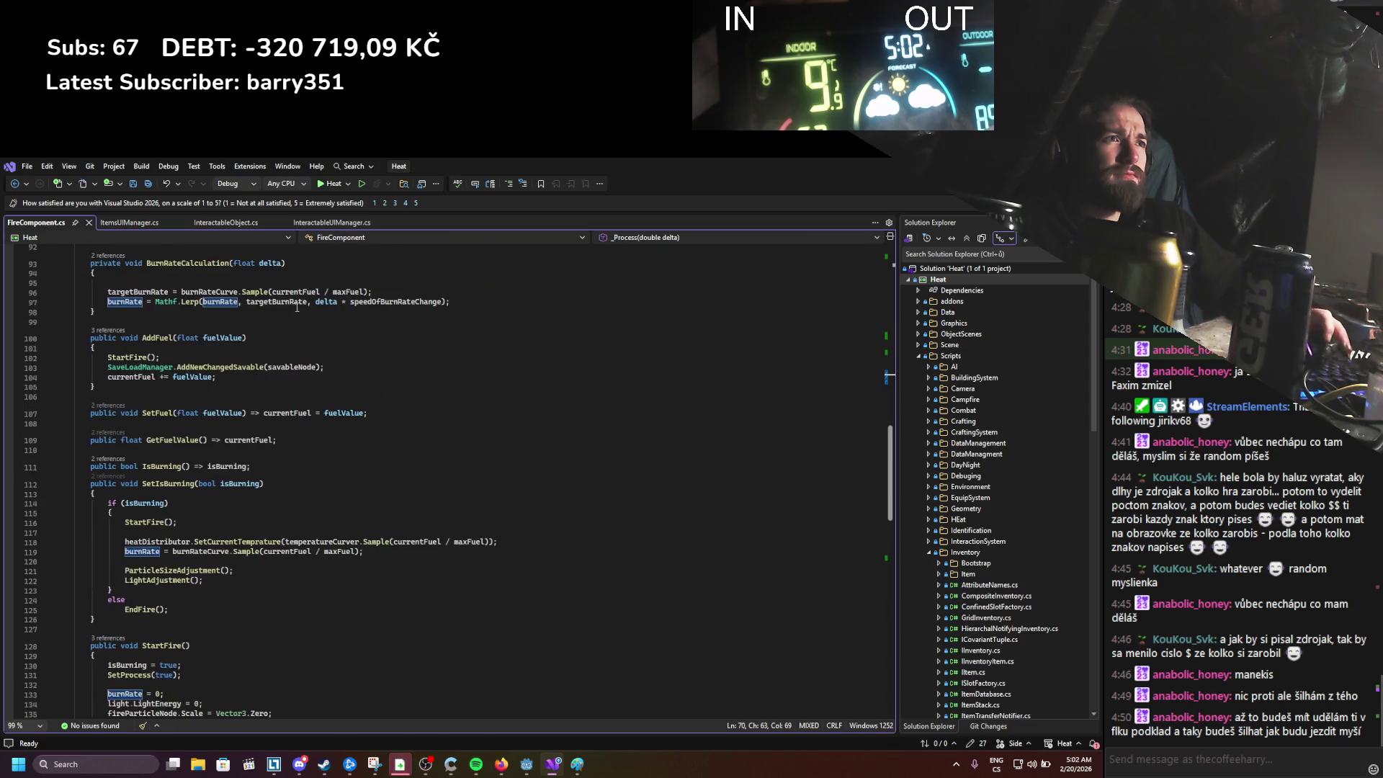
{"action": "key", "text": "alt+Tab"}
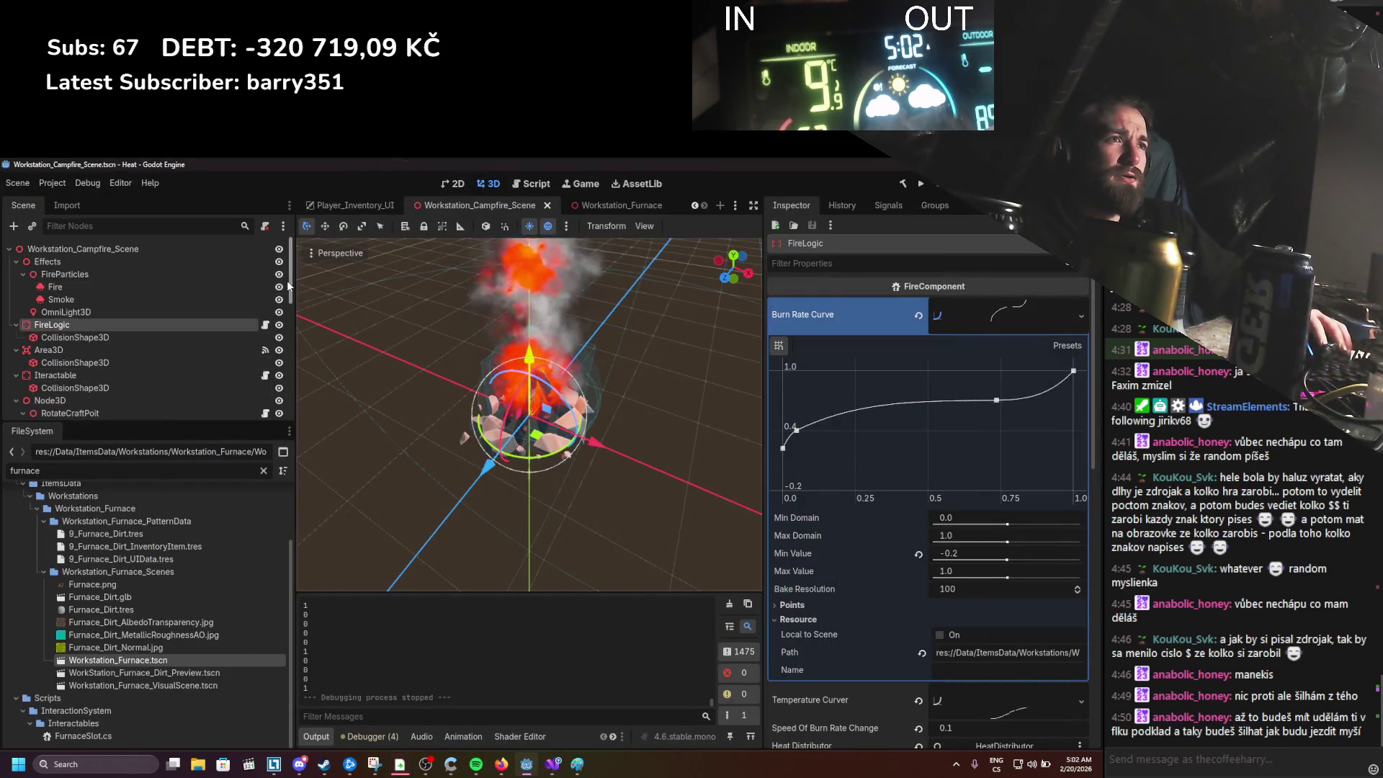
Step: Open the TexturePaint node's script from the StaticWorld scene tree
{"action": "scroll", "coordinate": [246, 376], "scroll_direction": "up", "scroll_amount": 4}
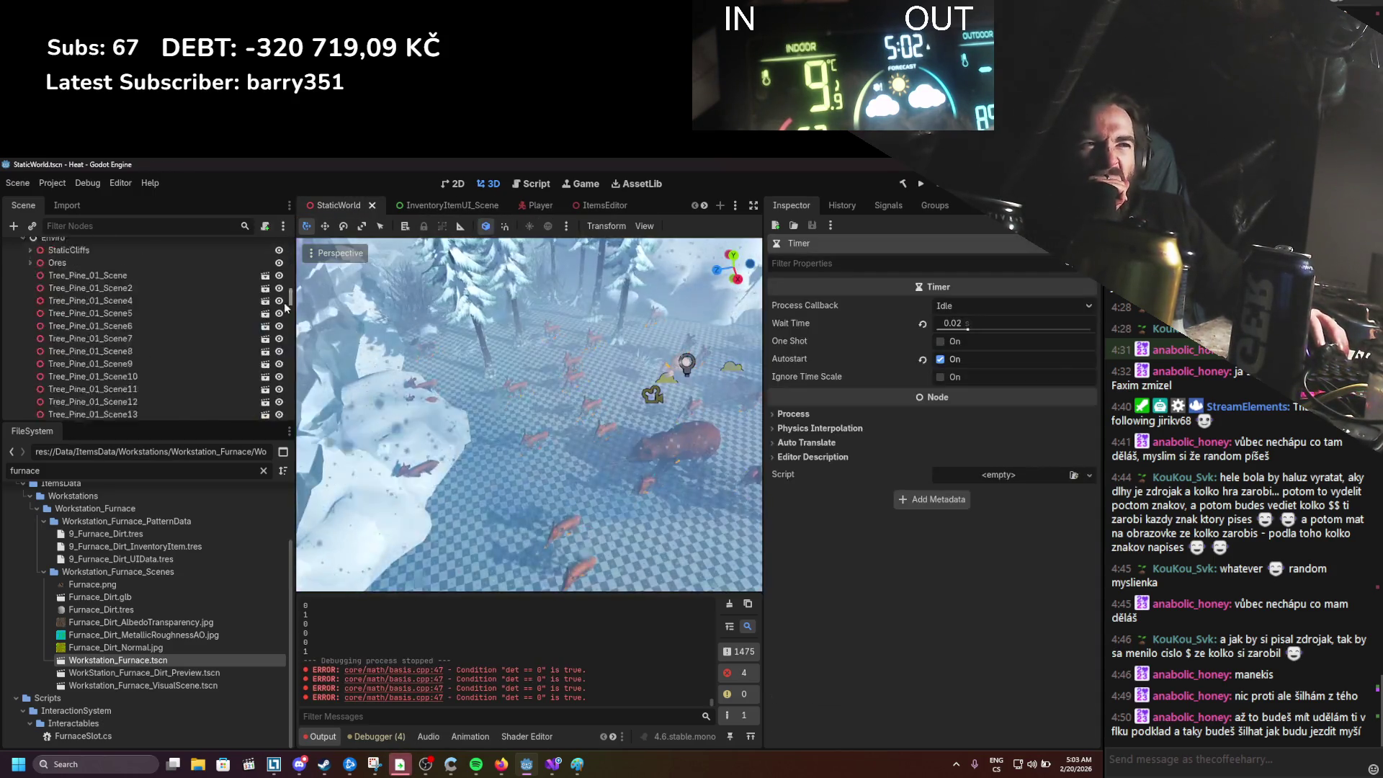
{"action": "left_click", "coordinate": [279, 395]}
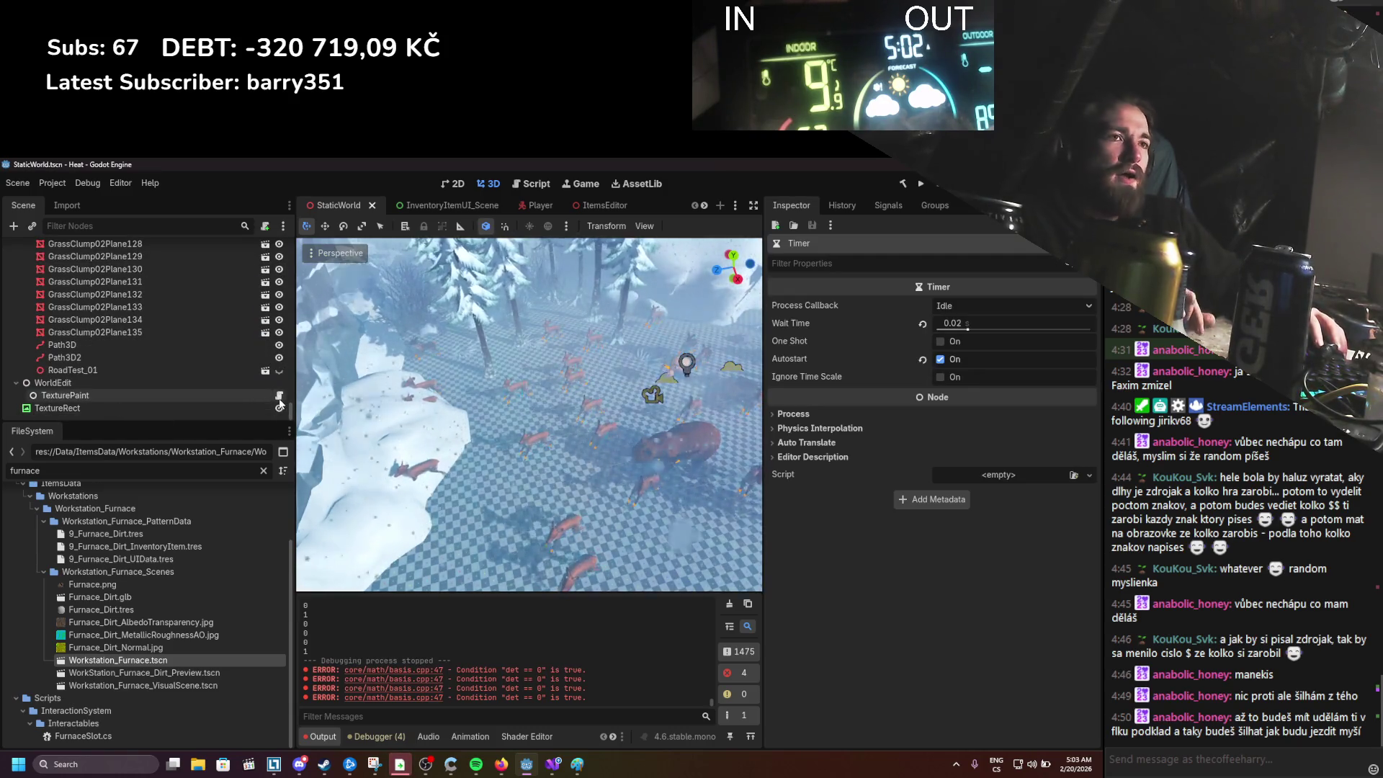
{"action": "scroll", "coordinate": [309, 432], "scroll_direction": "down", "scroll_amount": 20}
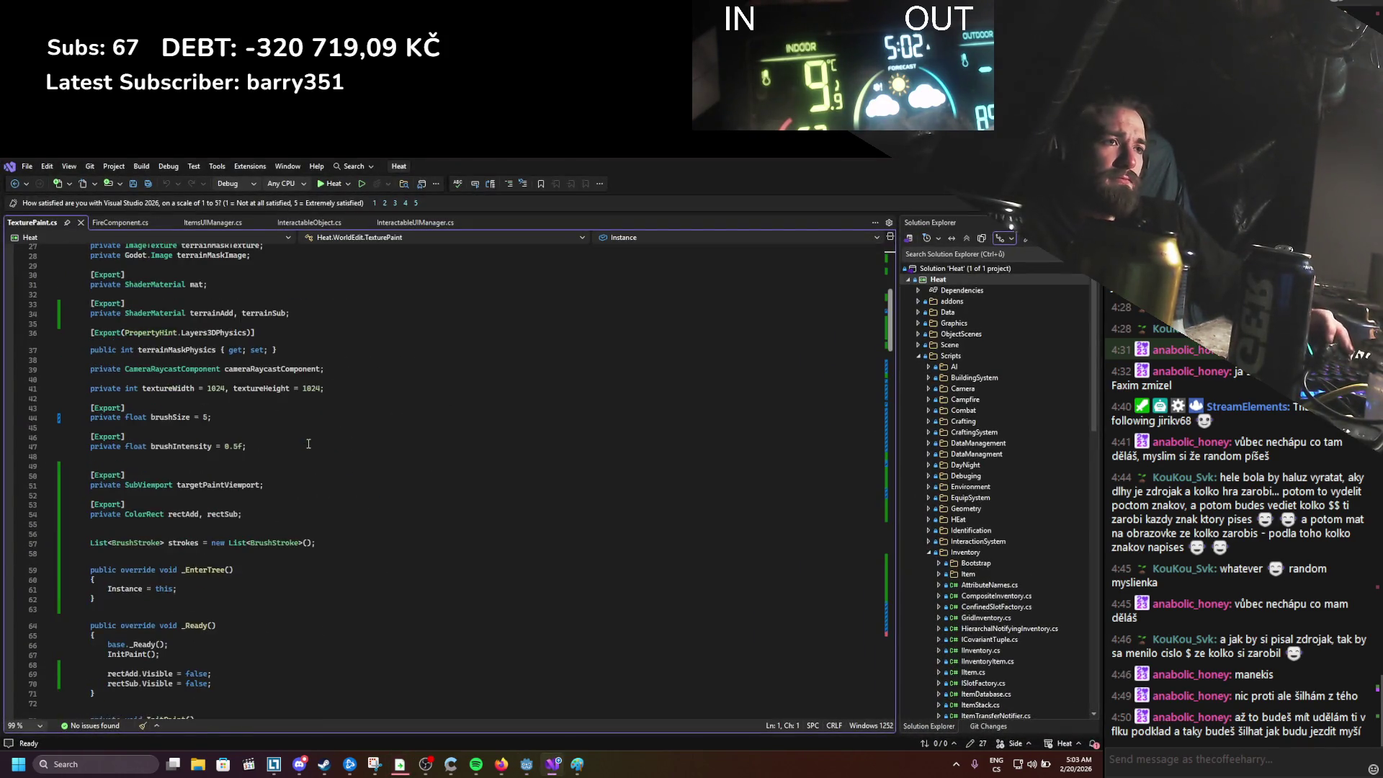
Step: Change the trail stroke size on line 125 from 0.002f to 0.001f and save
{"action": "scroll", "coordinate": [313, 436], "scroll_direction": "down", "scroll_amount": 17}
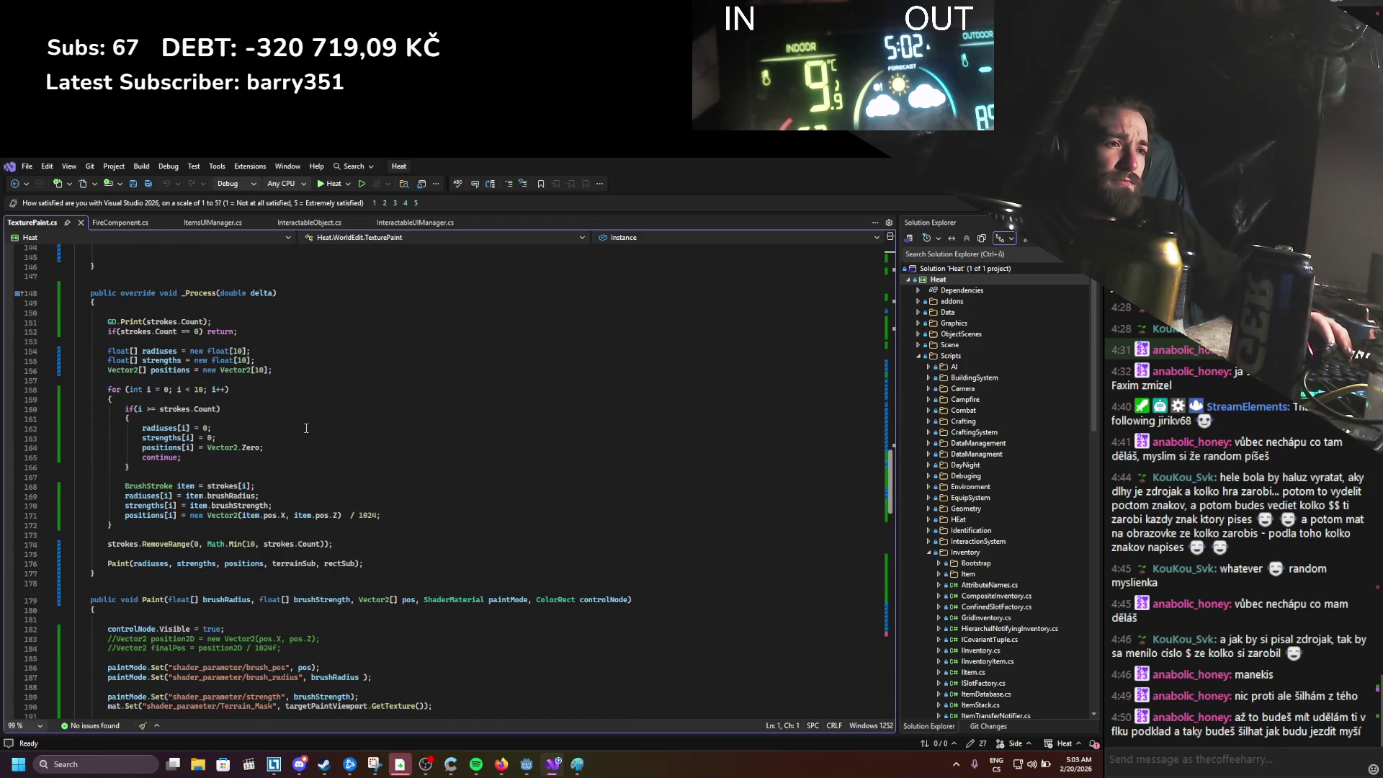
{"action": "scroll", "coordinate": [306, 428], "scroll_direction": "down", "scroll_amount": 20}
{"action": "scroll", "coordinate": [314, 443], "scroll_direction": "down", "scroll_amount": 10}
{"action": "scroll", "coordinate": [310, 461], "scroll_direction": "up", "scroll_amount": 18}
{"action": "scroll", "coordinate": [307, 476], "scroll_direction": "up", "scroll_amount": 16}
{"action": "scroll", "coordinate": [306, 470], "scroll_direction": "up", "scroll_amount": 19}
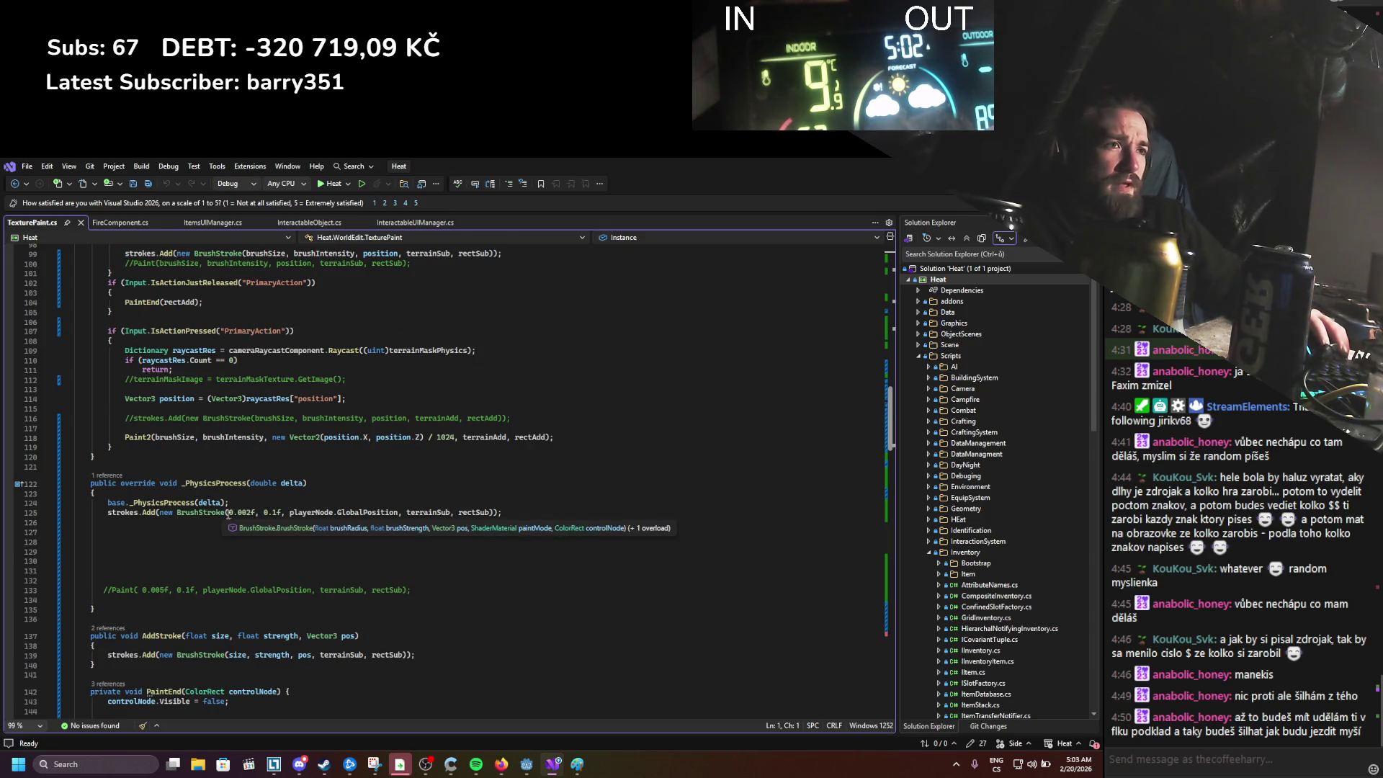
{"action": "left_click_drag", "start_coordinate": [244, 513], "coordinate": [249, 512]}
{"action": "type", "text": "1"}
{"action": "key", "text": "ctrl+s"}
Step: Set the stroke strength from 0.1f to 0.02f, save, and launch the game in Godot
{"action": "left_click", "coordinate": [277, 512]}
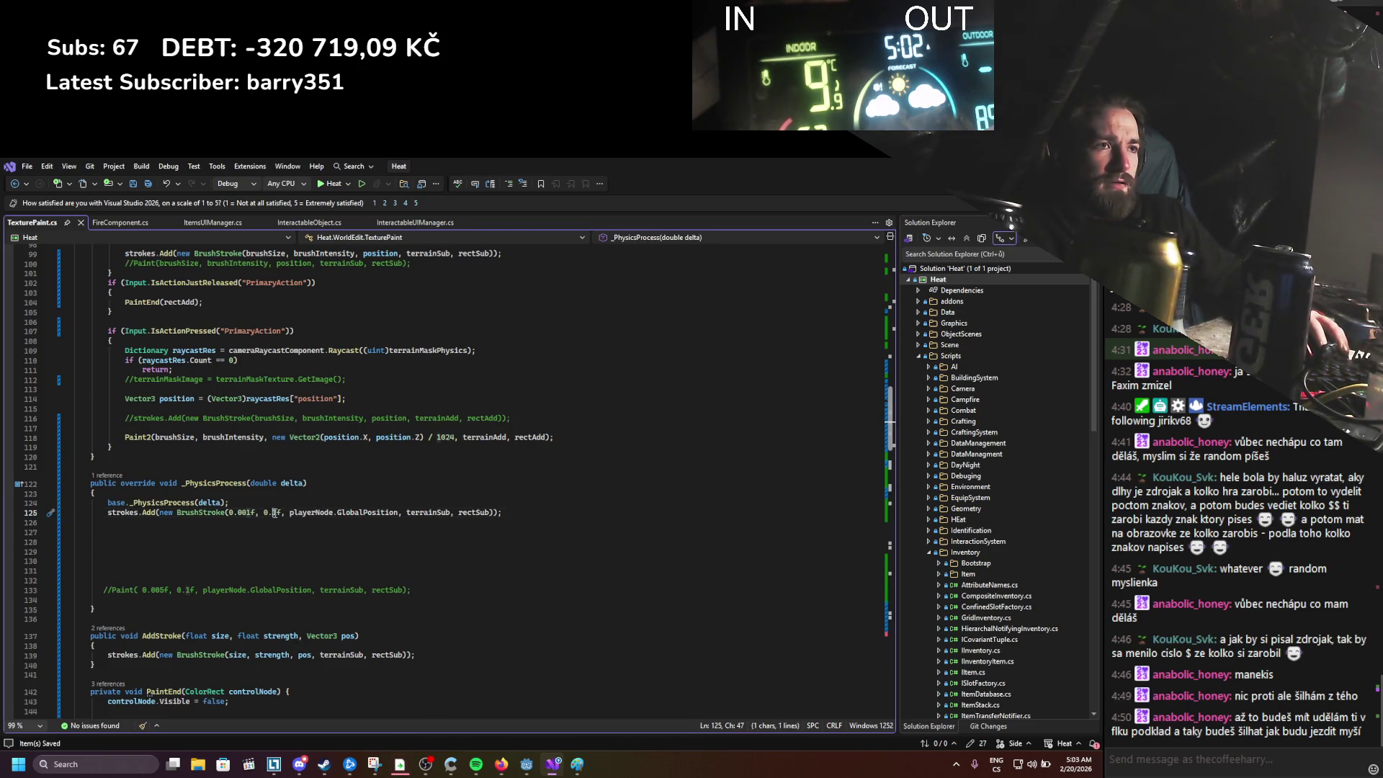
{"action": "type", "text": "02"}
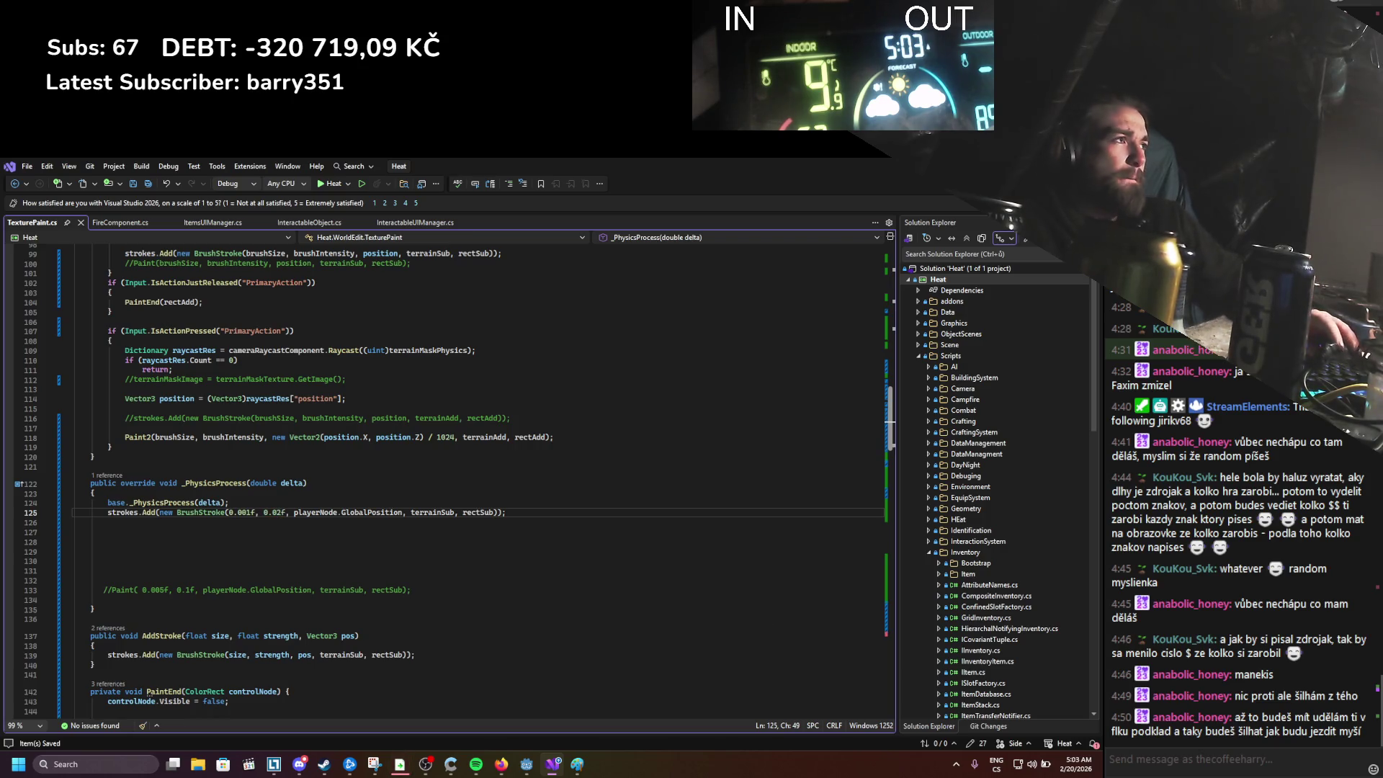
{"action": "key", "text": "alt+Tab"}
{"action": "left_click", "coordinate": [921, 185]}
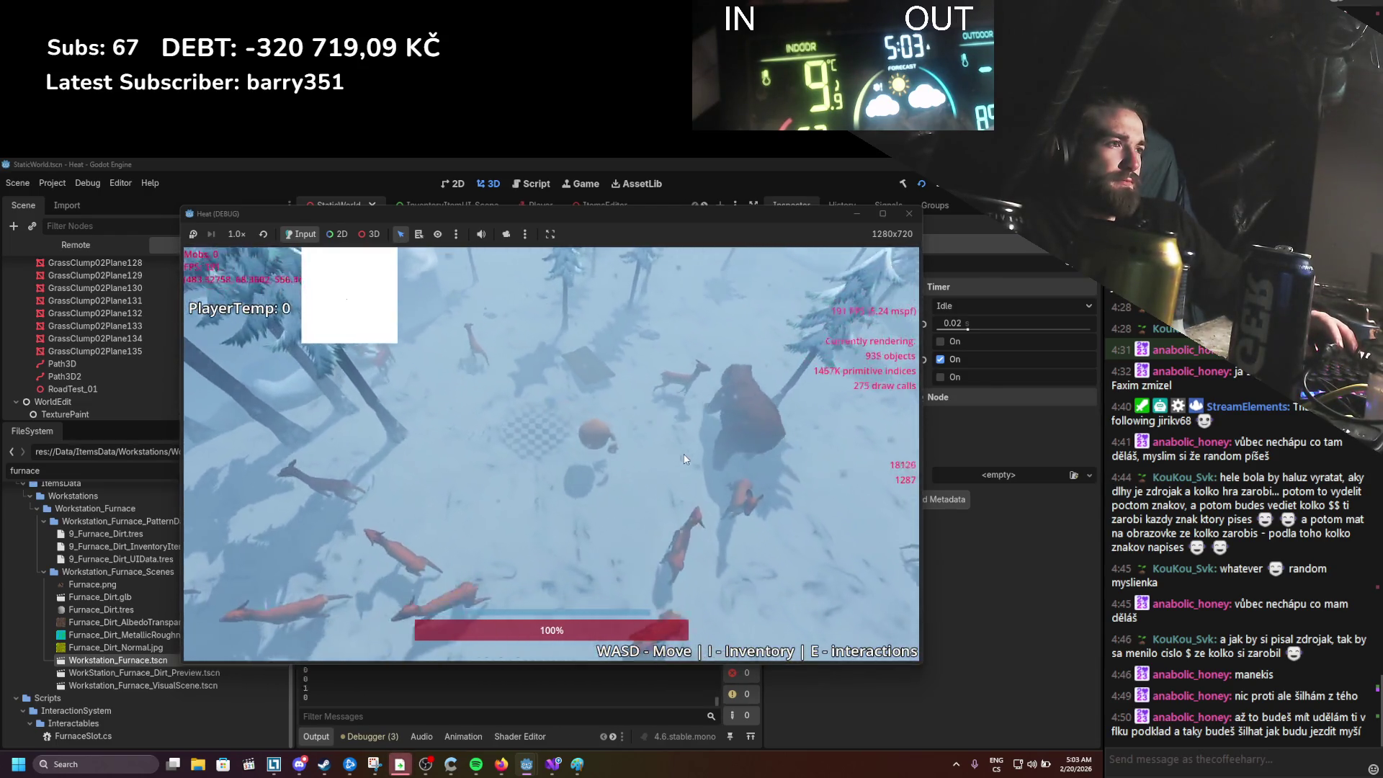
Step: Walk the player around the snowy forest with WASD, then open and close the inventory holding an item
{"action": "key", "text": "w"}
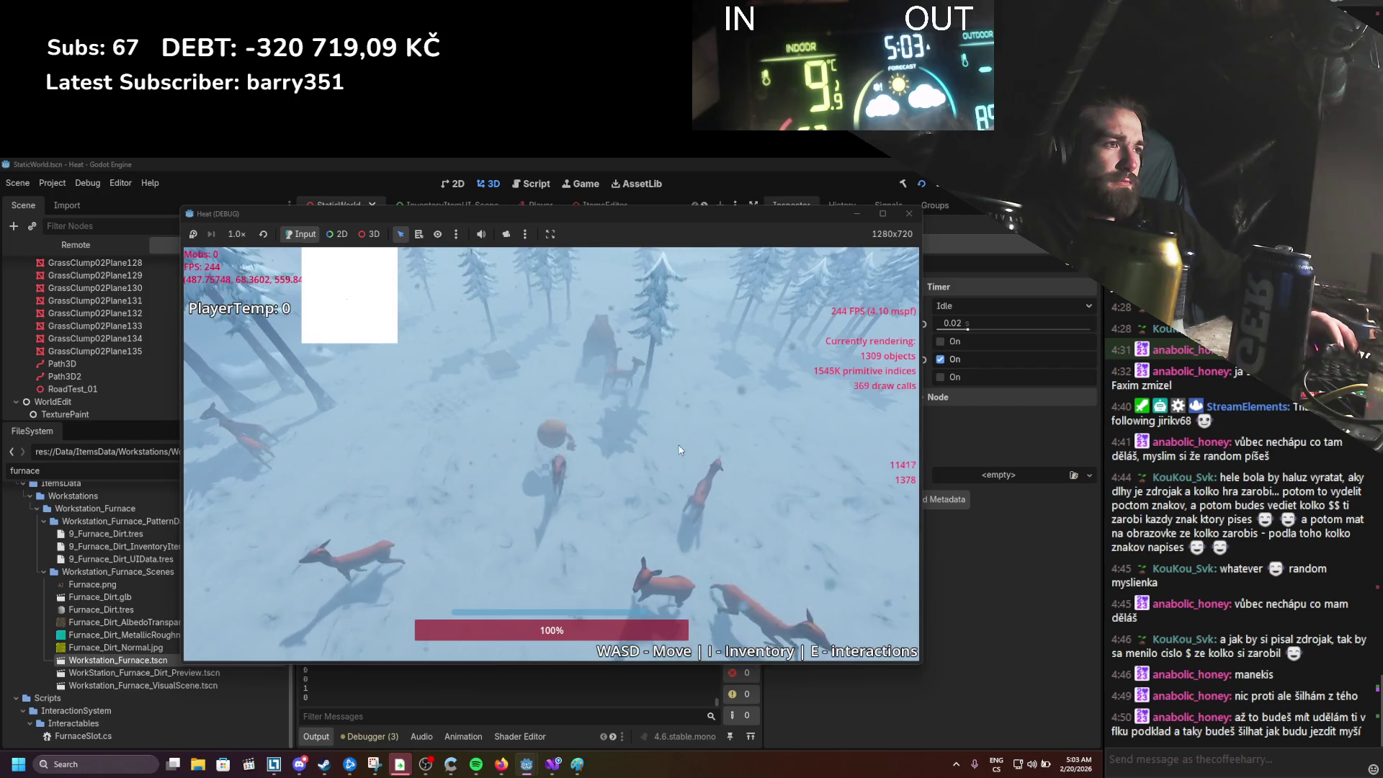
{"action": "key", "text": "w"}
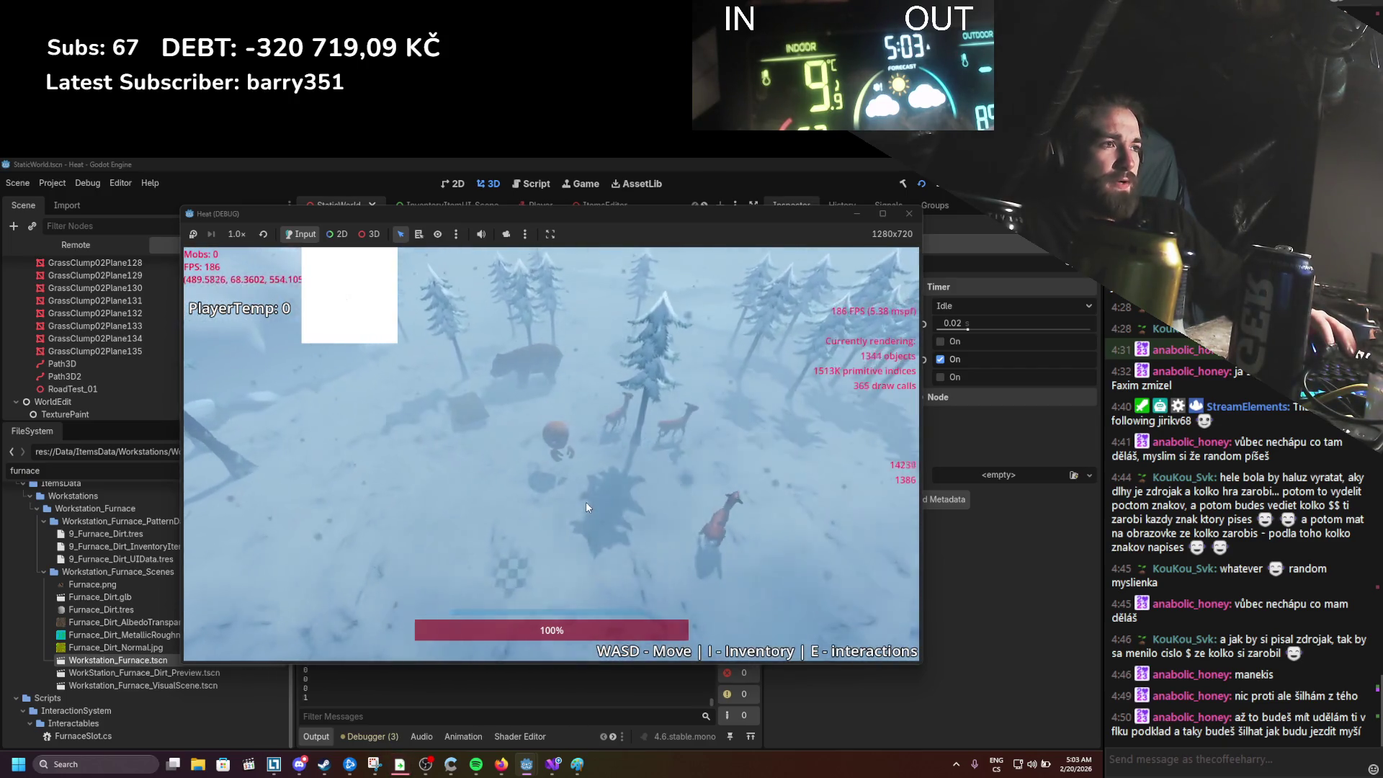
{"action": "key", "text": "d"}
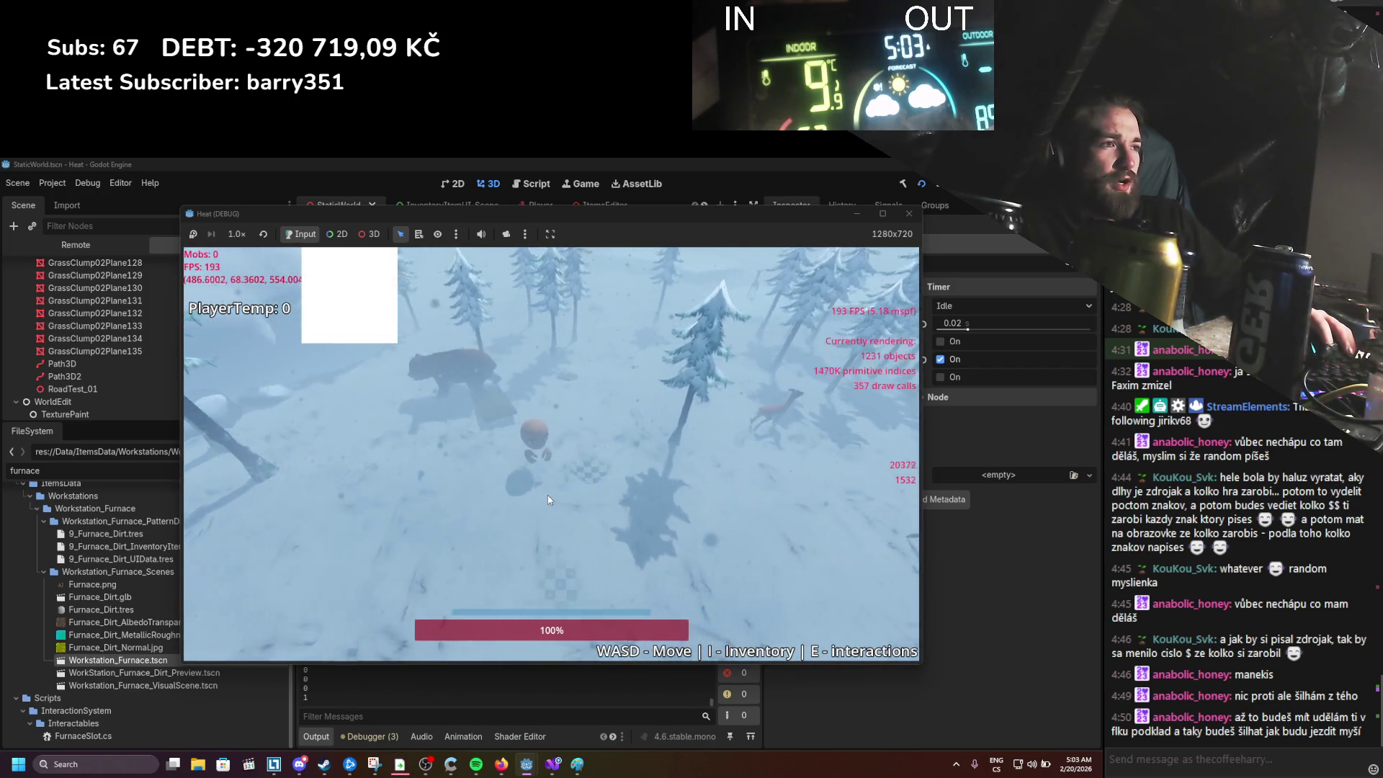
{"action": "key", "text": "w"}
{"action": "key", "text": "d"}
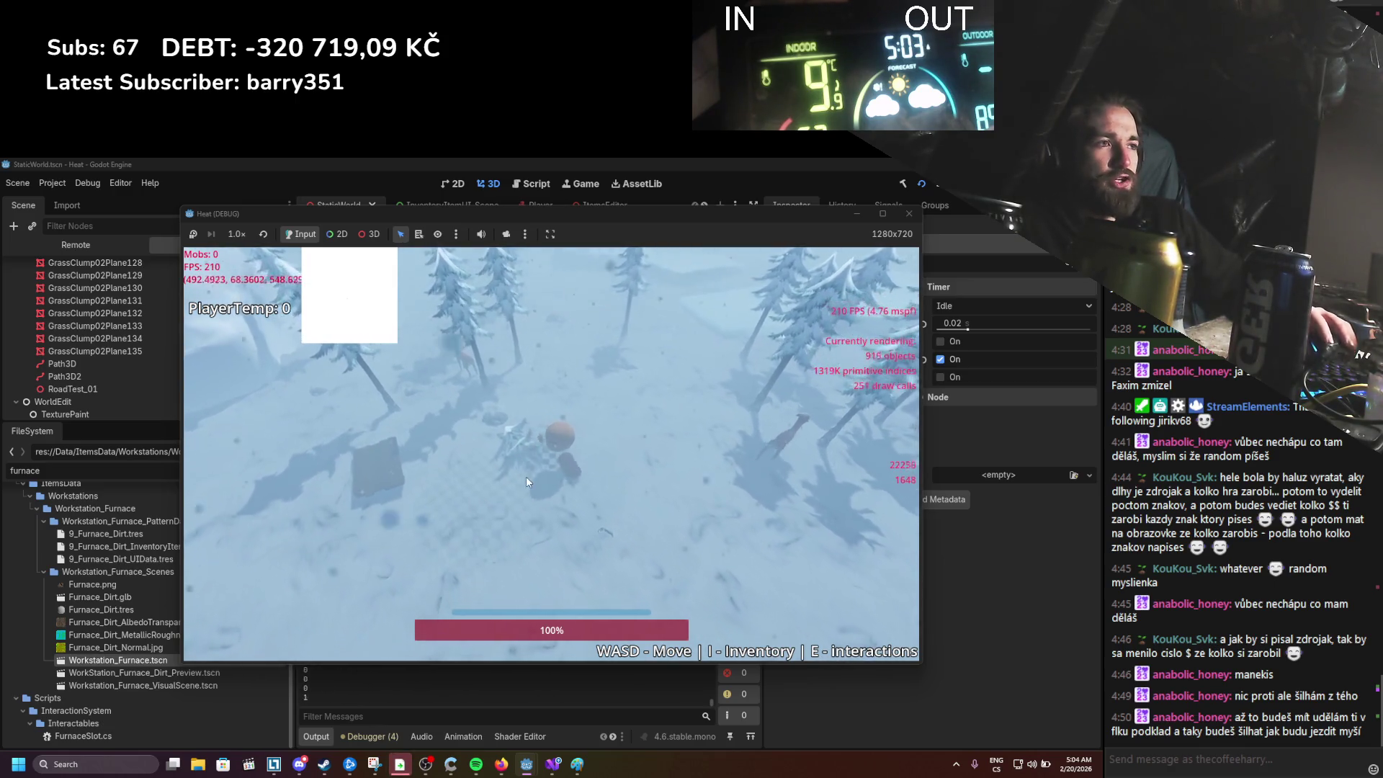
{"action": "key", "text": "s"}
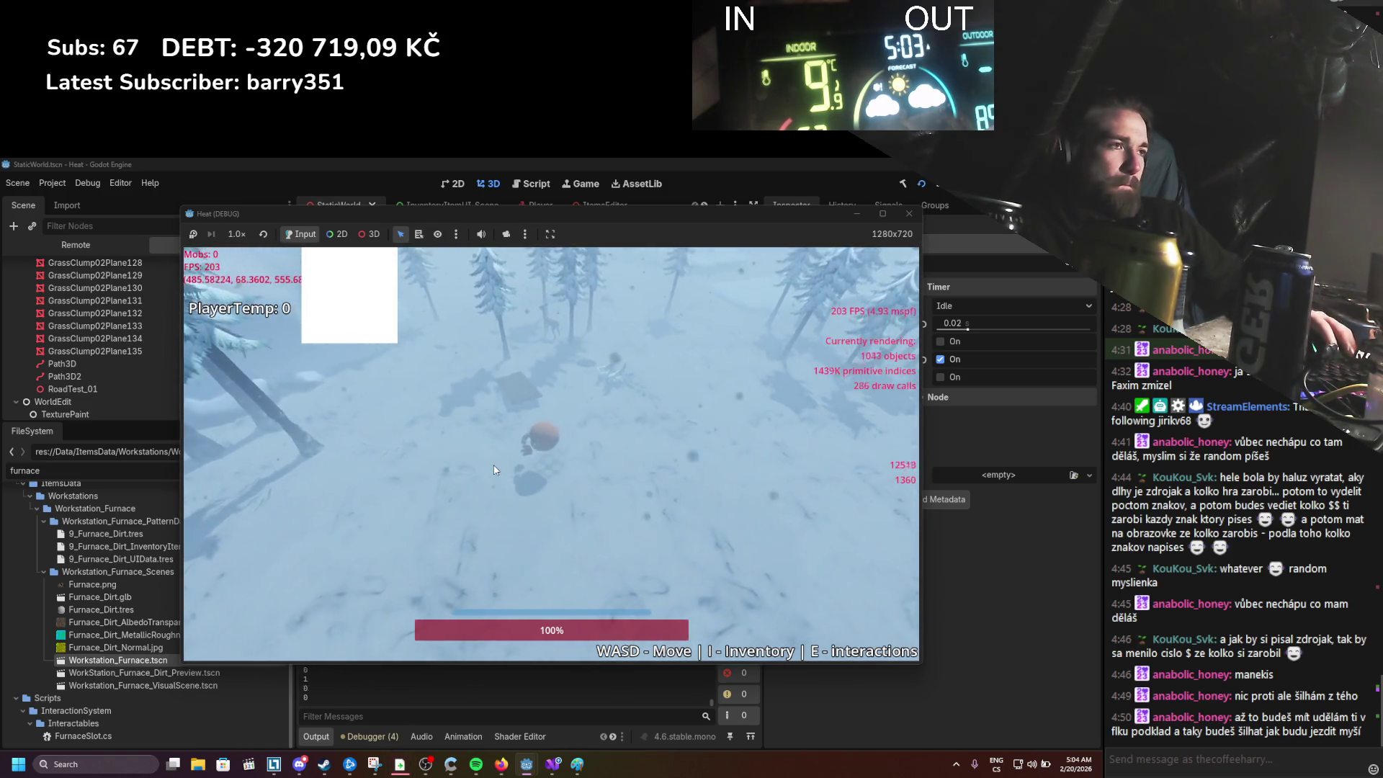
{"action": "key", "text": "i"}
{"action": "key", "text": "i"}
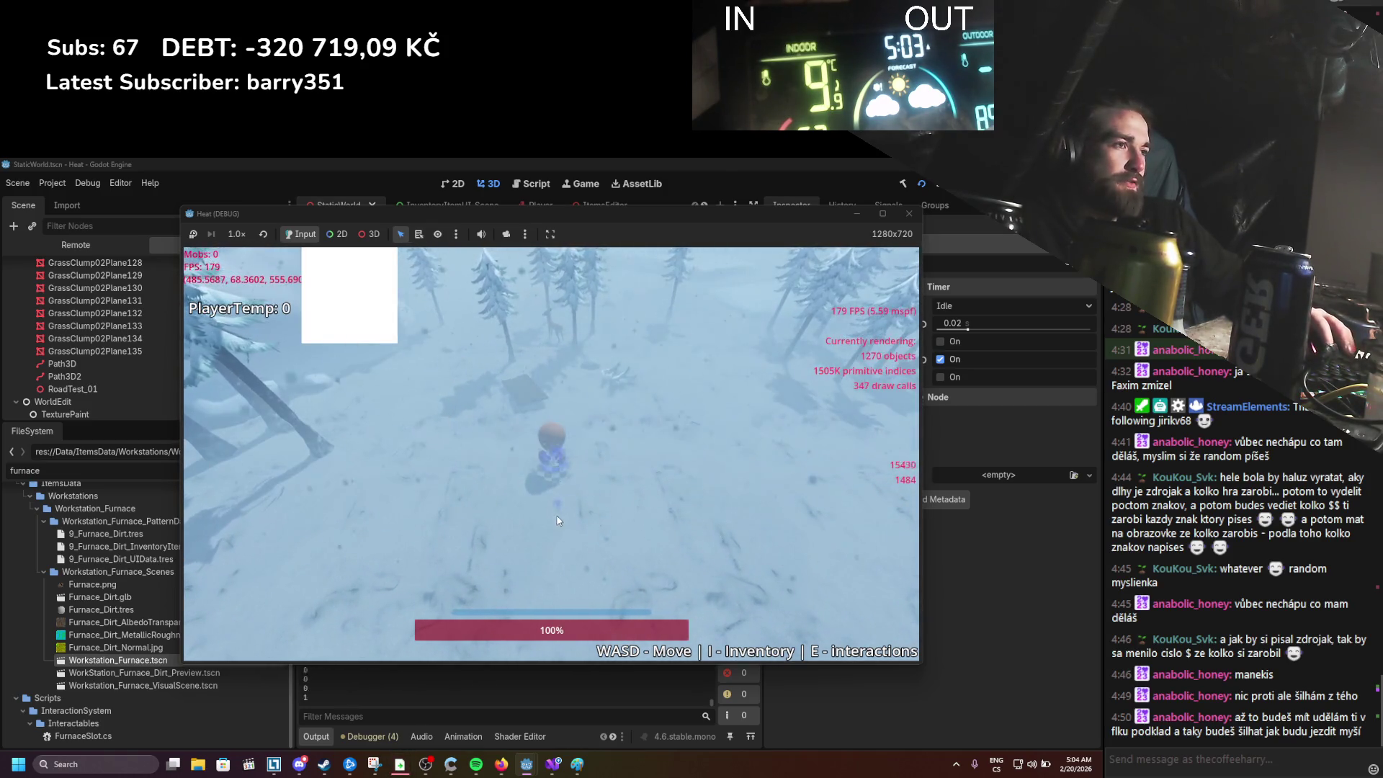
{"action": "key", "text": "i"}
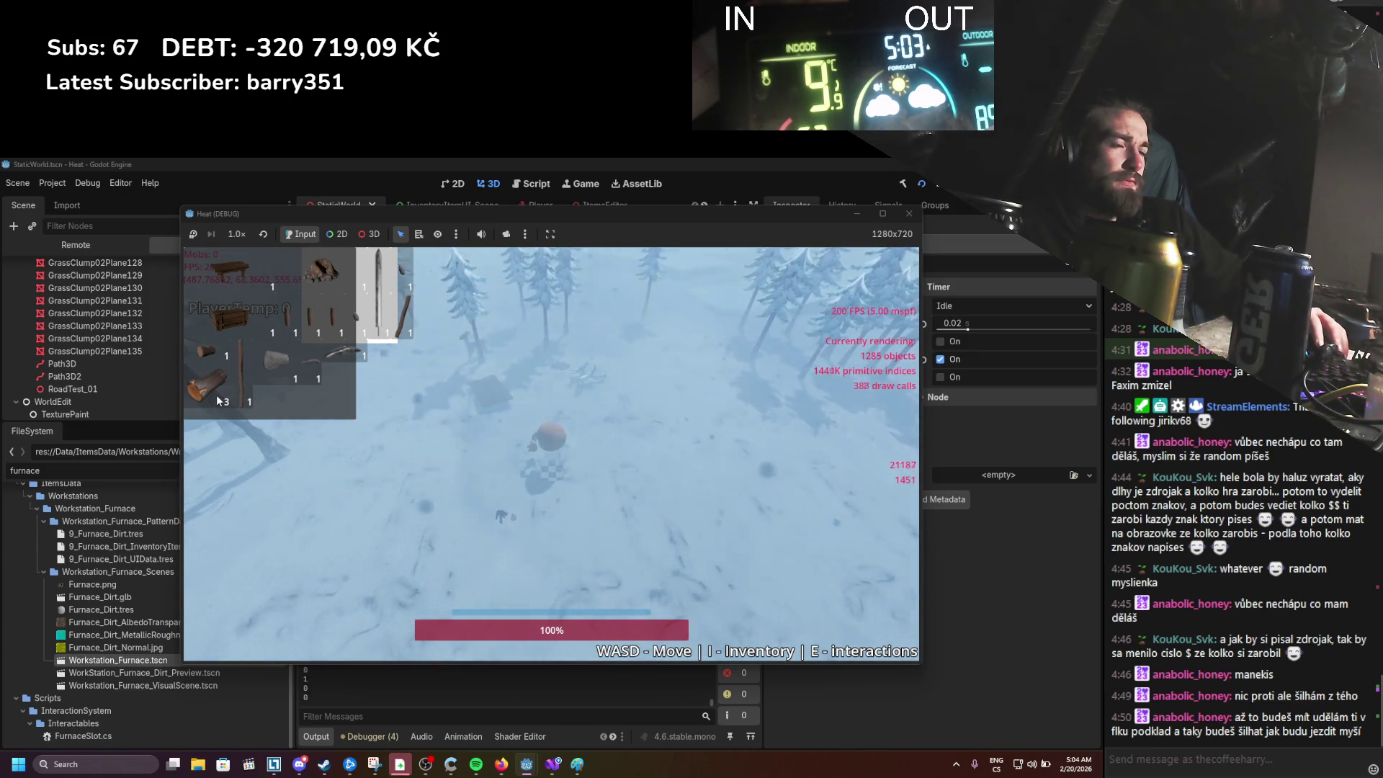
Step: Place a log campfire beside the player, close the inventory, and later stop the game
{"action": "left_click_drag", "start_coordinate": [215, 393], "coordinate": [451, 483]}
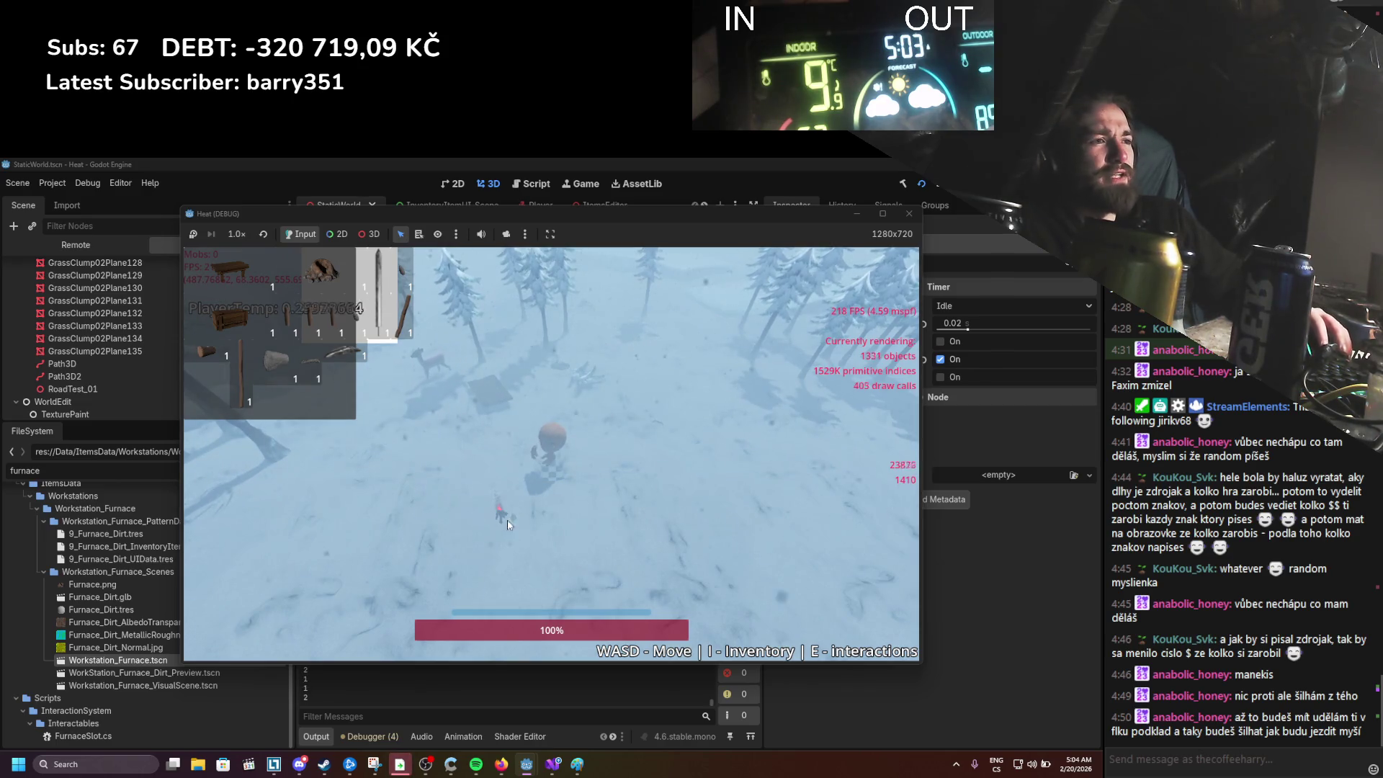
{"action": "key", "text": "i"}
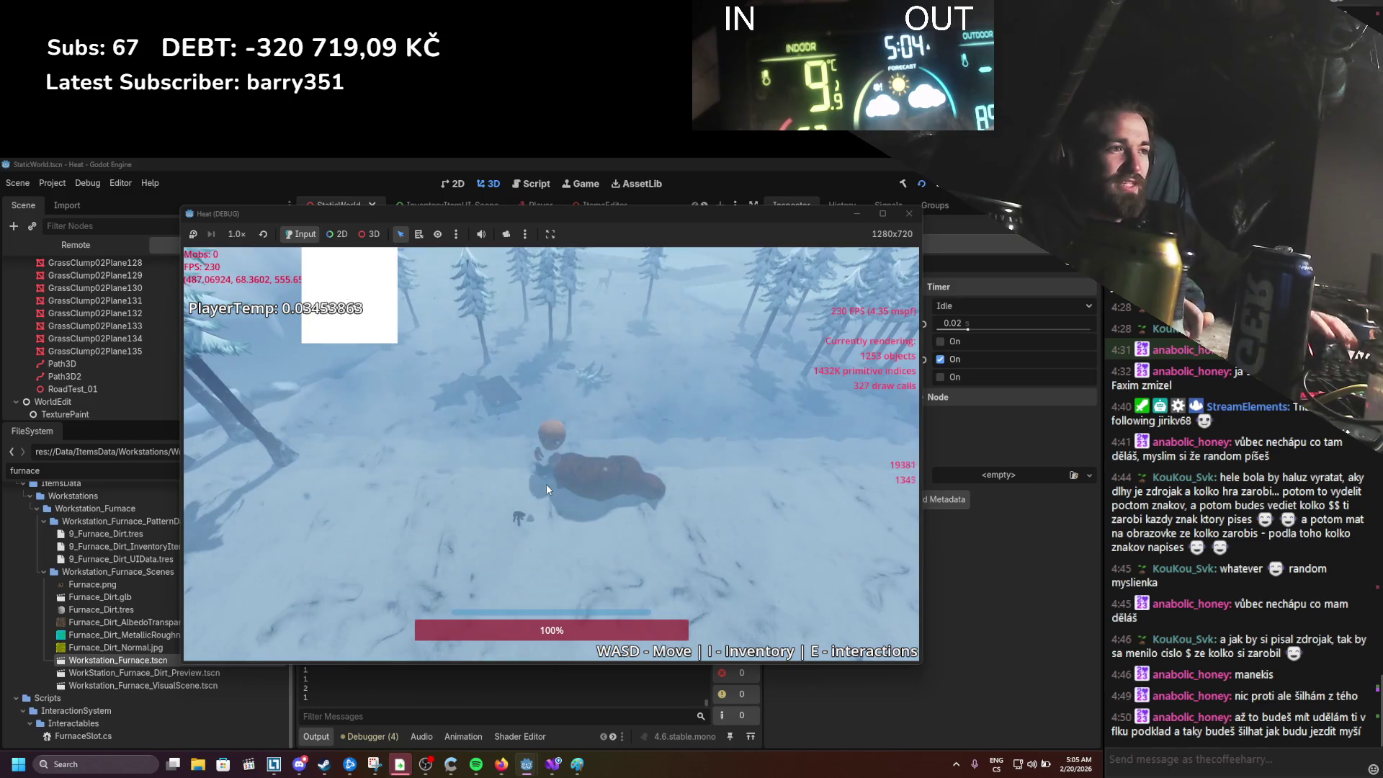
{"action": "left_click", "coordinate": [908, 214]}
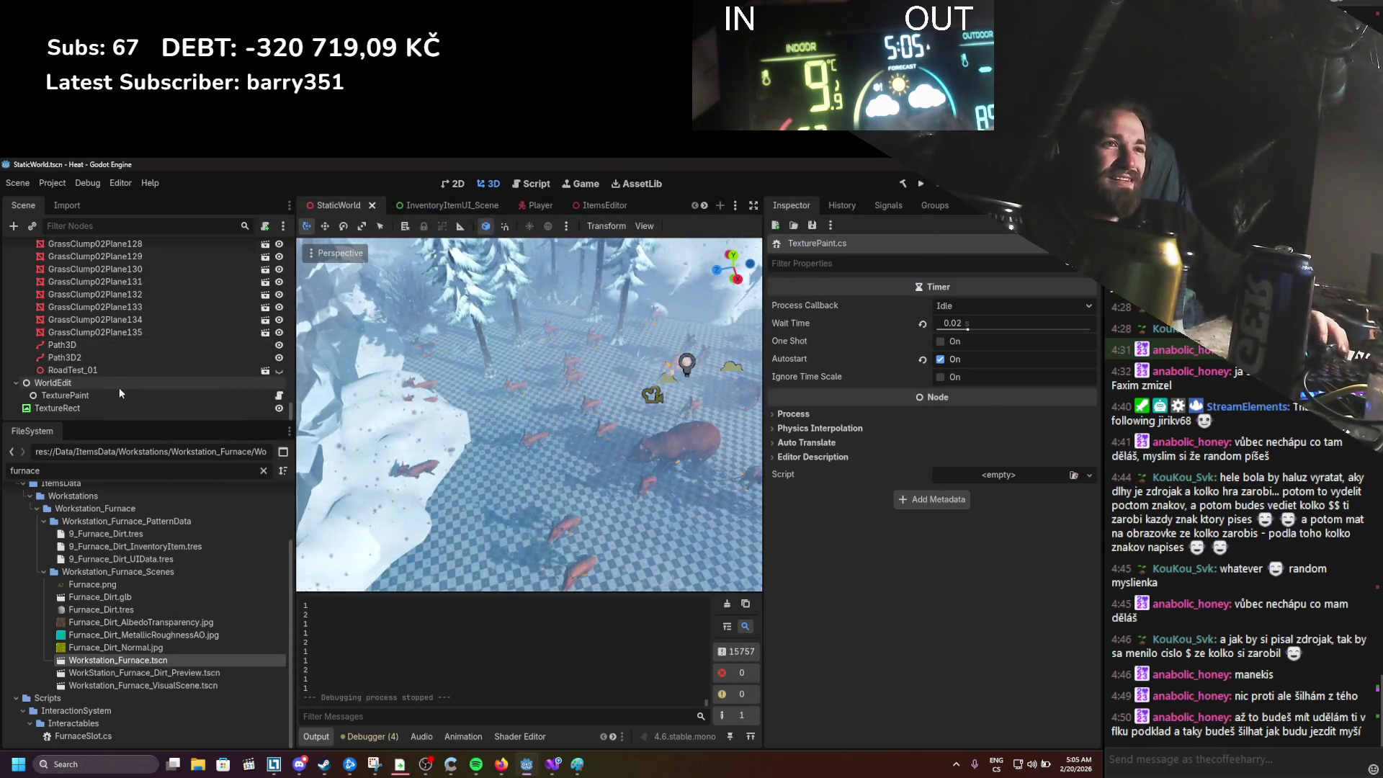
Step: Select the TexturePaint node to view its Inspector properties, then switch to TexturePaint.cs in Visual Studio
{"action": "left_click", "coordinate": [119, 392]}
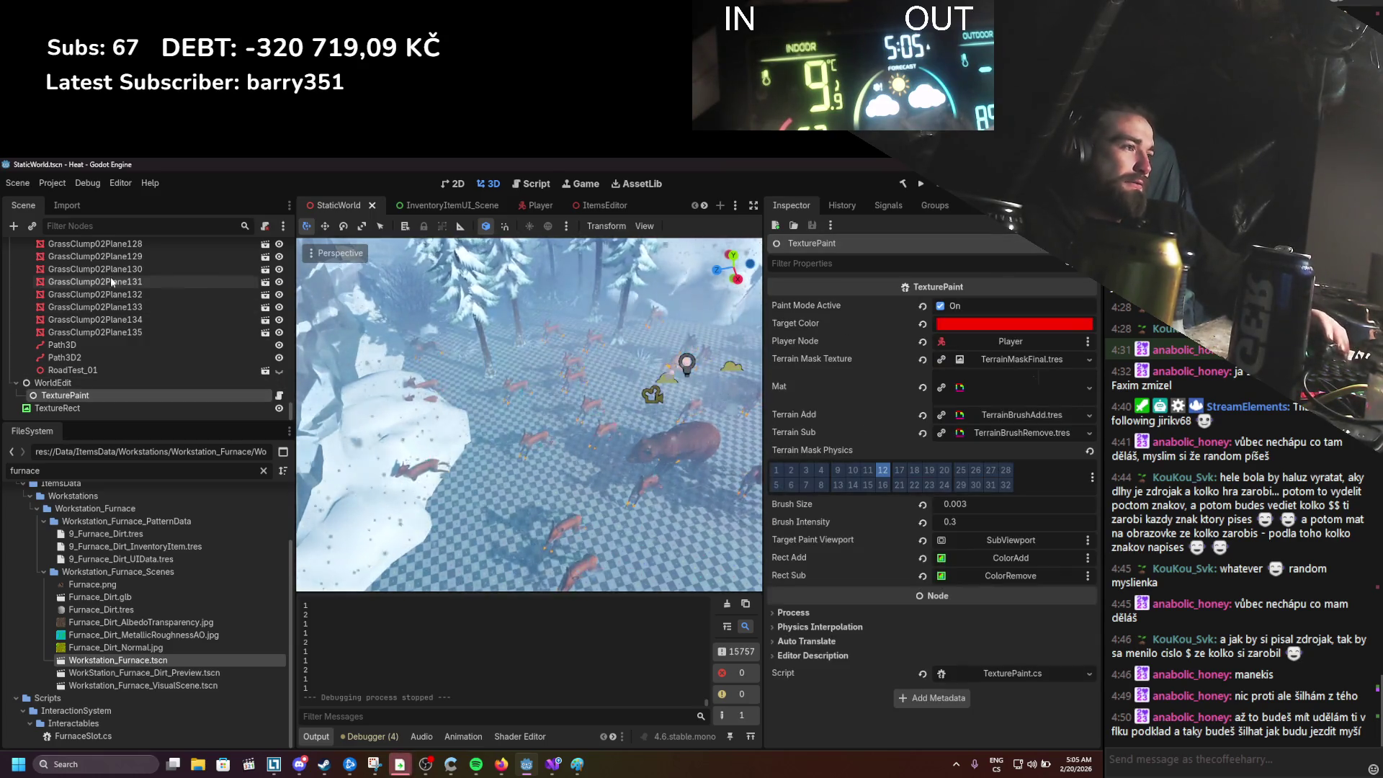
{"action": "scroll", "coordinate": [108, 375], "scroll_direction": "up", "scroll_amount": 3}
{"action": "scroll", "coordinate": [123, 368], "scroll_direction": "up", "scroll_amount": 5}
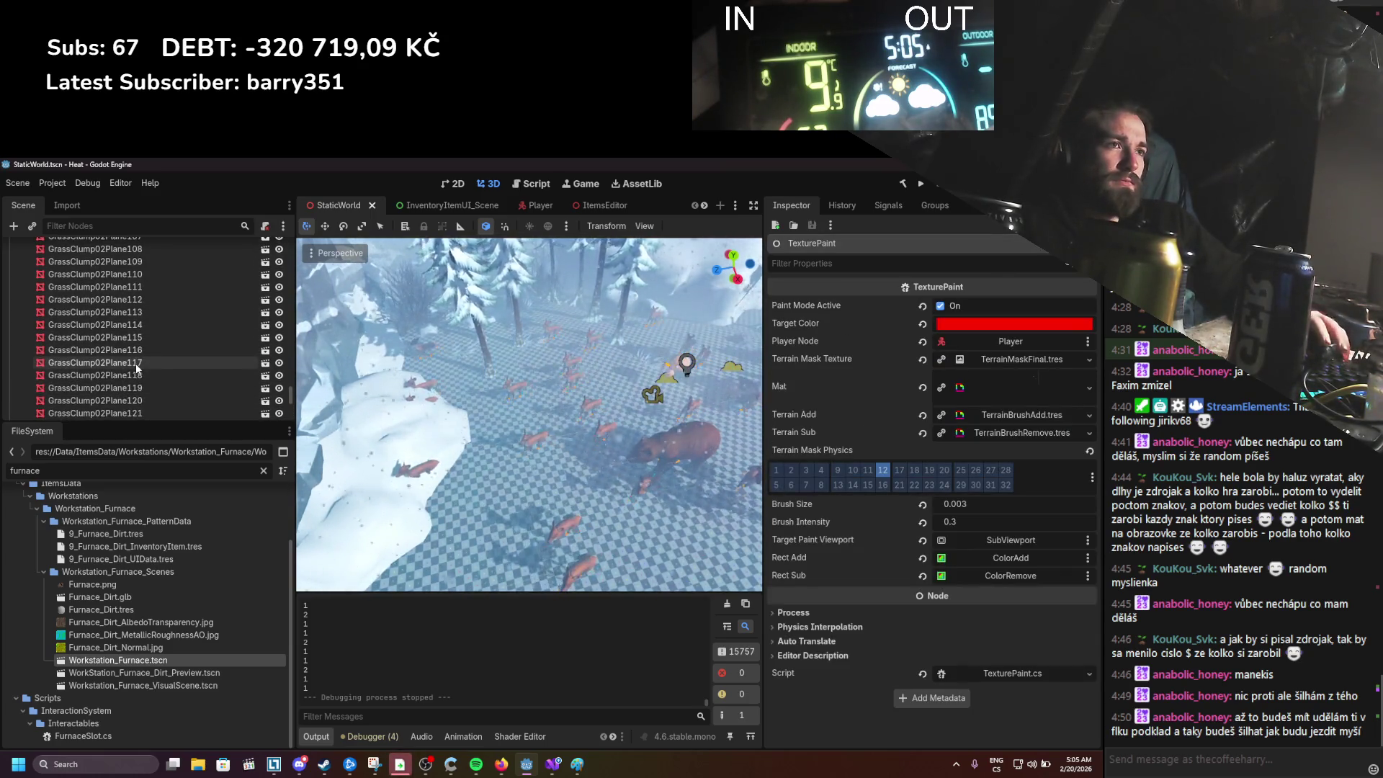
{"action": "mouse_move", "coordinate": [294, 387]}
{"action": "left_mouse_down"}
{"action": "mouse_move", "coordinate": [291, 252]}
{"action": "mouse_move", "coordinate": [302, 409]}
{"action": "left_mouse_up"}
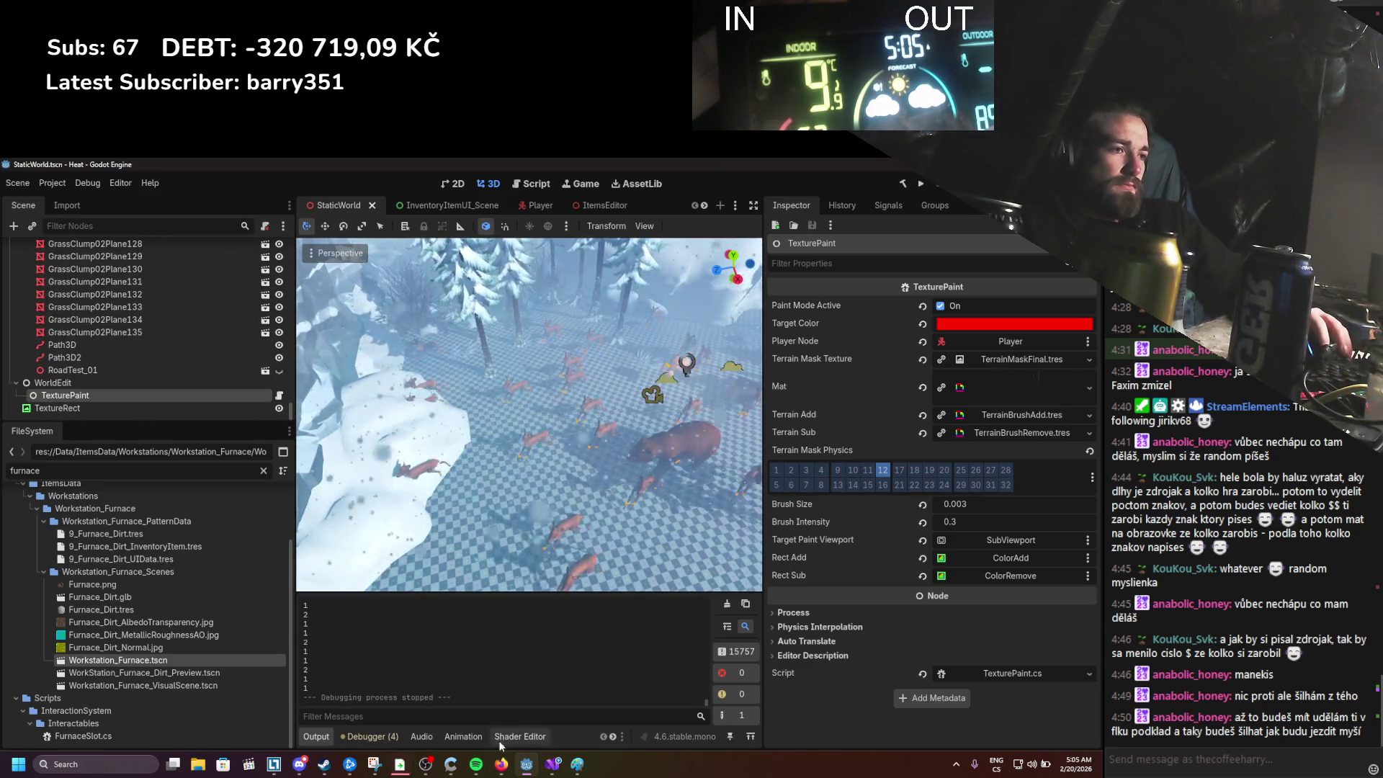
{"action": "key", "text": "alt+Tab"}
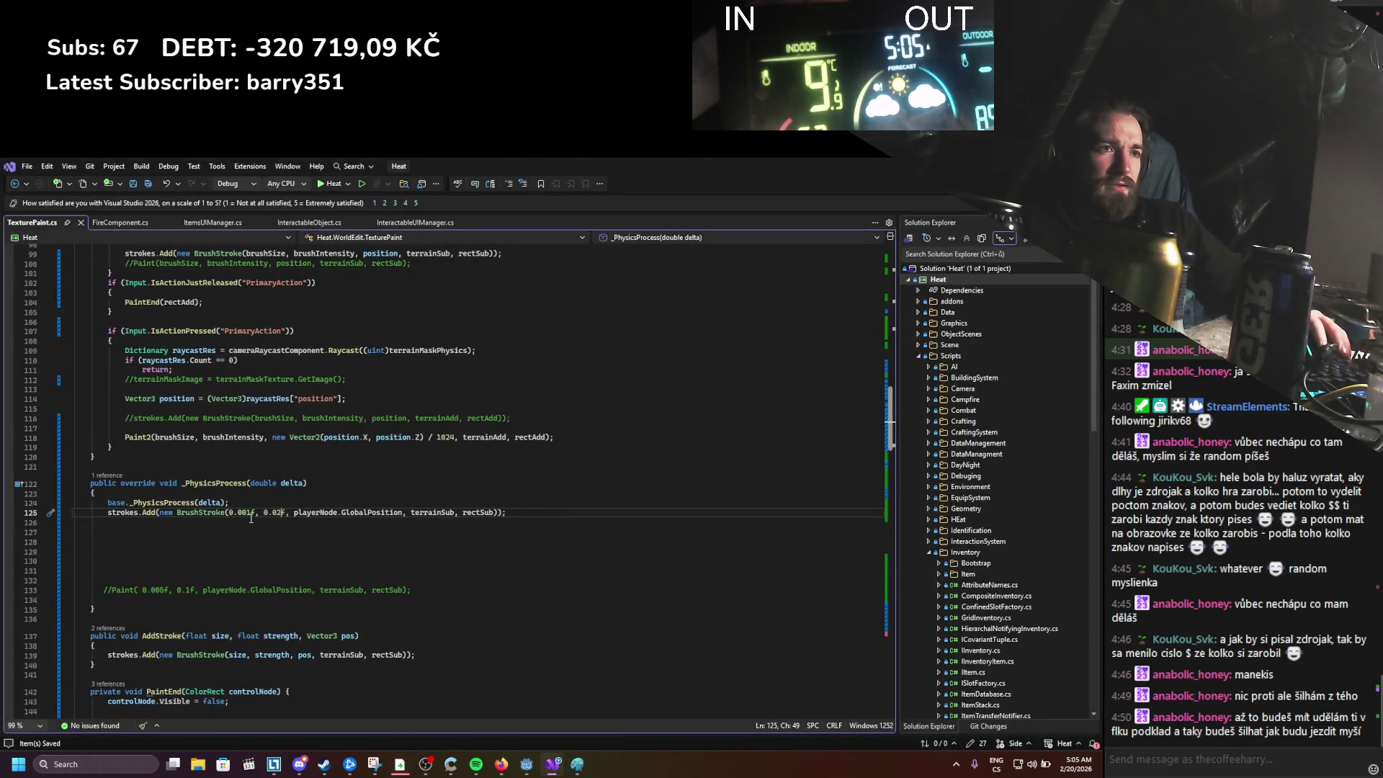
Step: In FireComponent.cs, raise the line 70 AddStroke size multiplier from 0.004f to 0.007f
{"action": "left_click", "coordinate": [105, 224]}
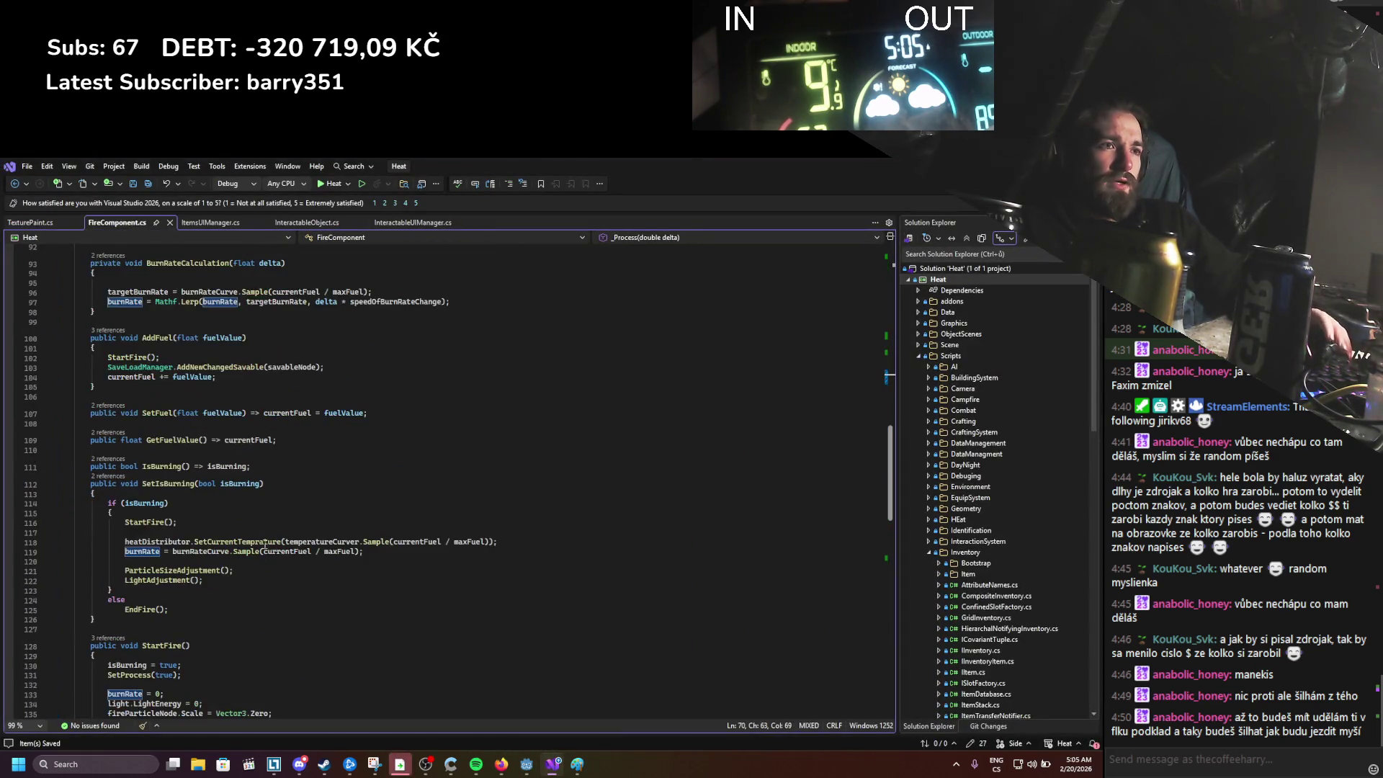
{"action": "scroll", "coordinate": [247, 574], "scroll_direction": "down", "scroll_amount": 9}
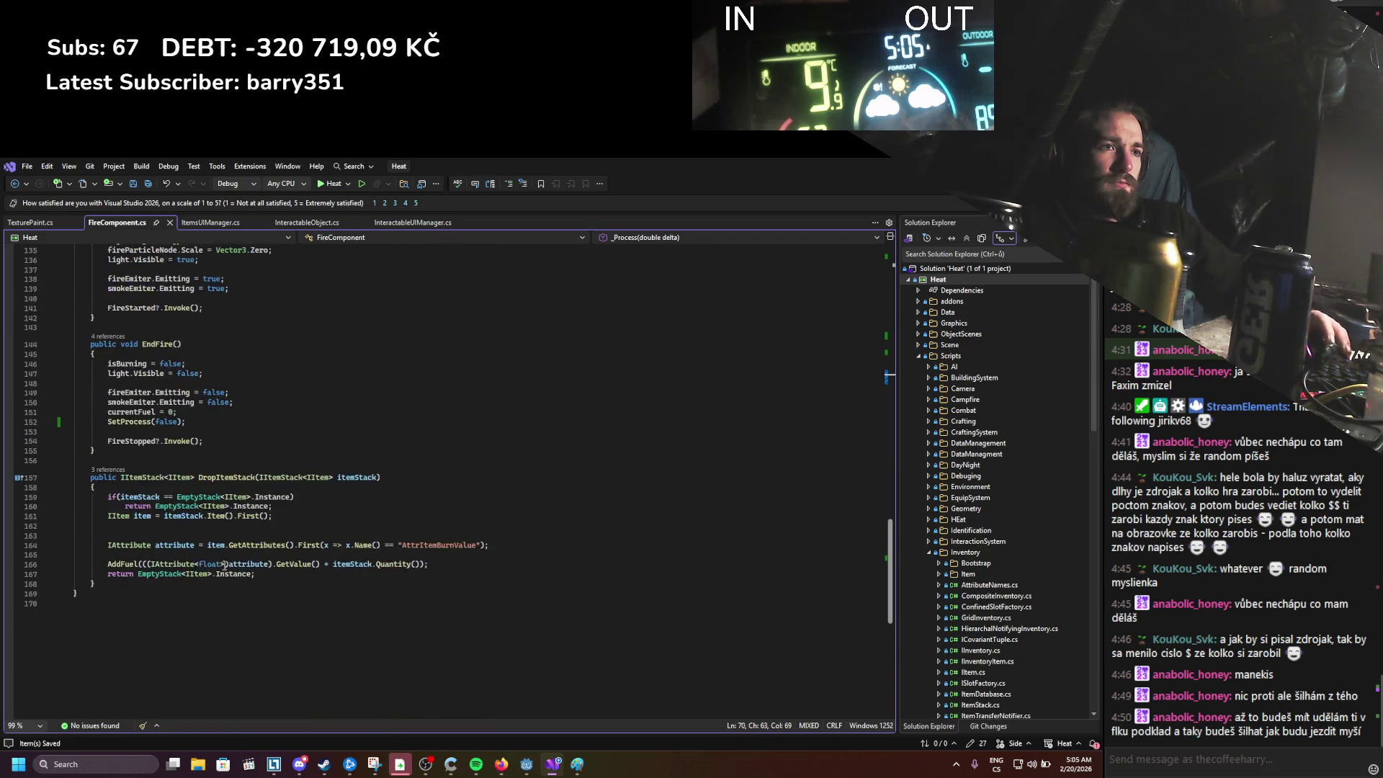
{"action": "scroll", "coordinate": [214, 555], "scroll_direction": "up", "scroll_amount": 20}
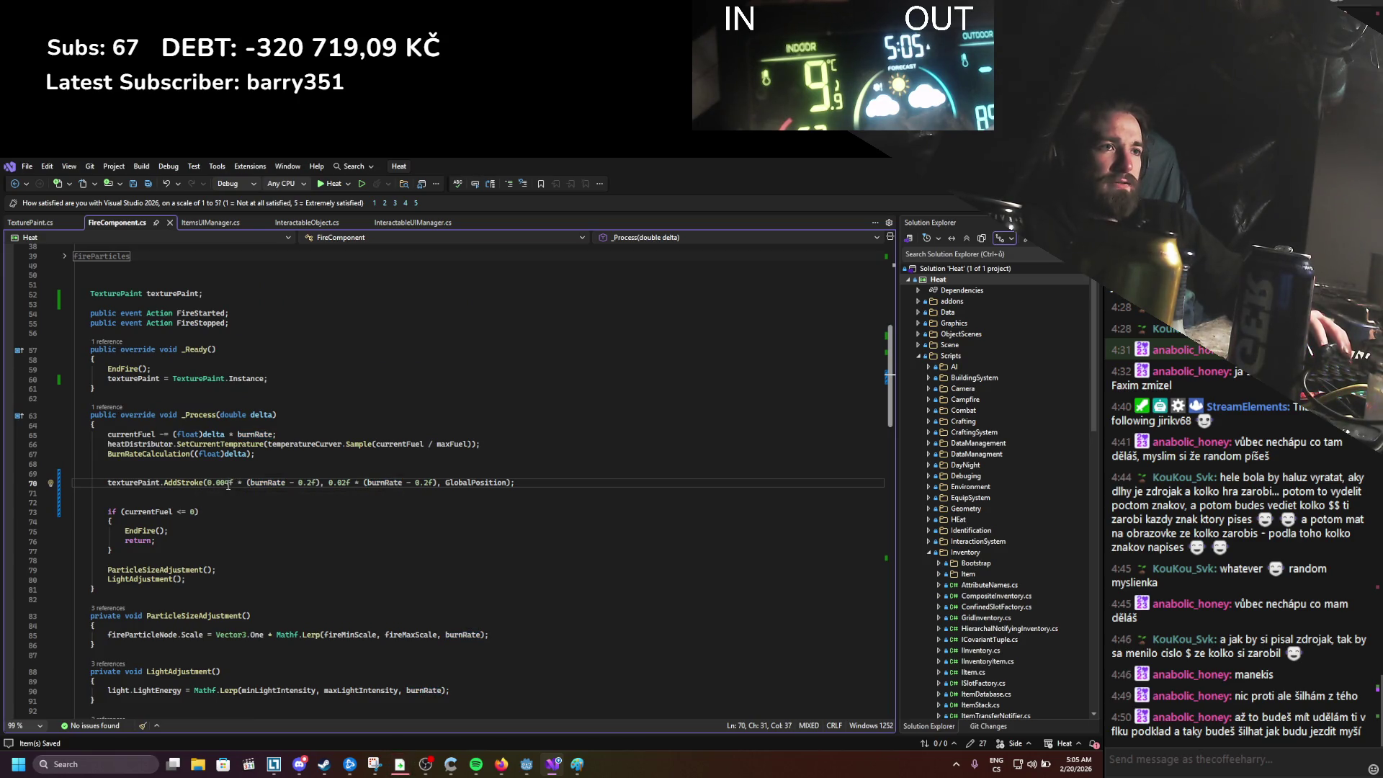
{"action": "type", "text": "1"}
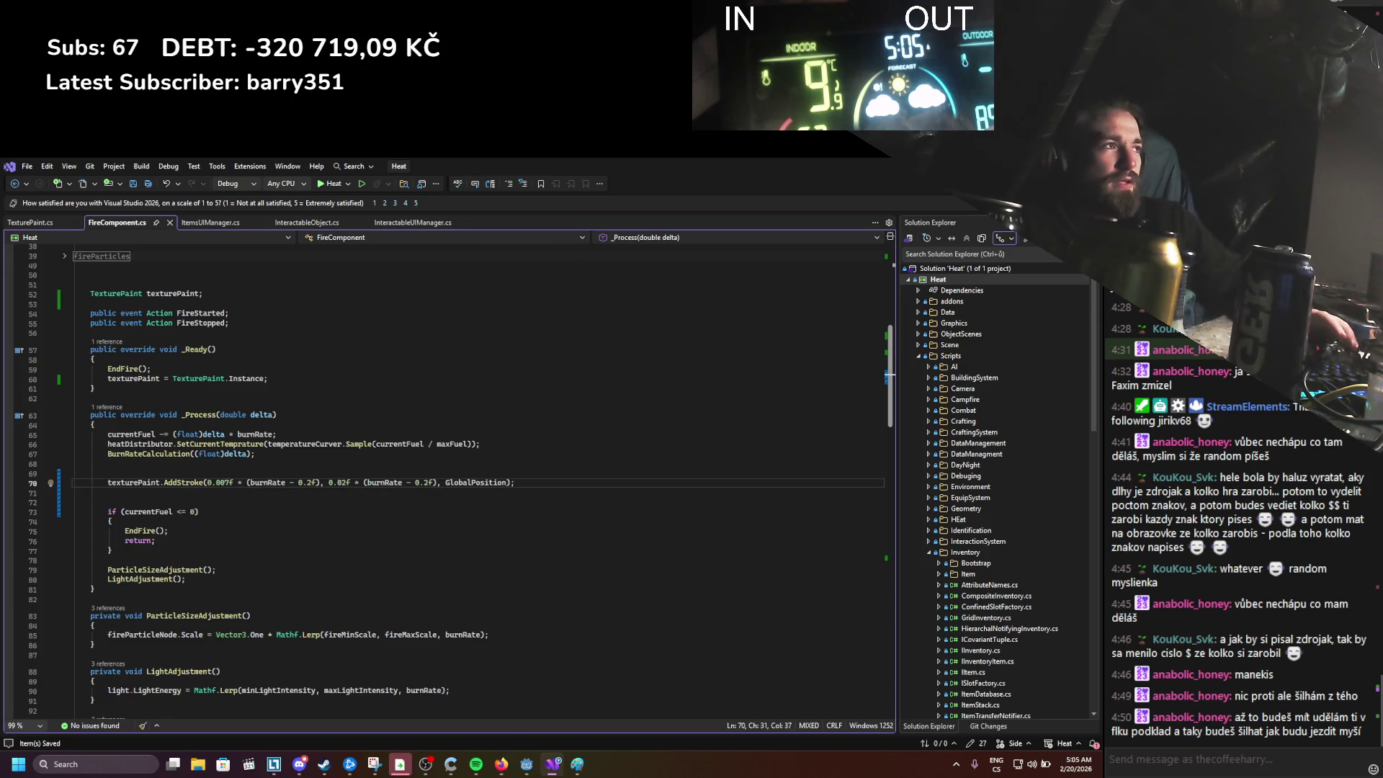
{"action": "key", "text": "alt+Tab"}
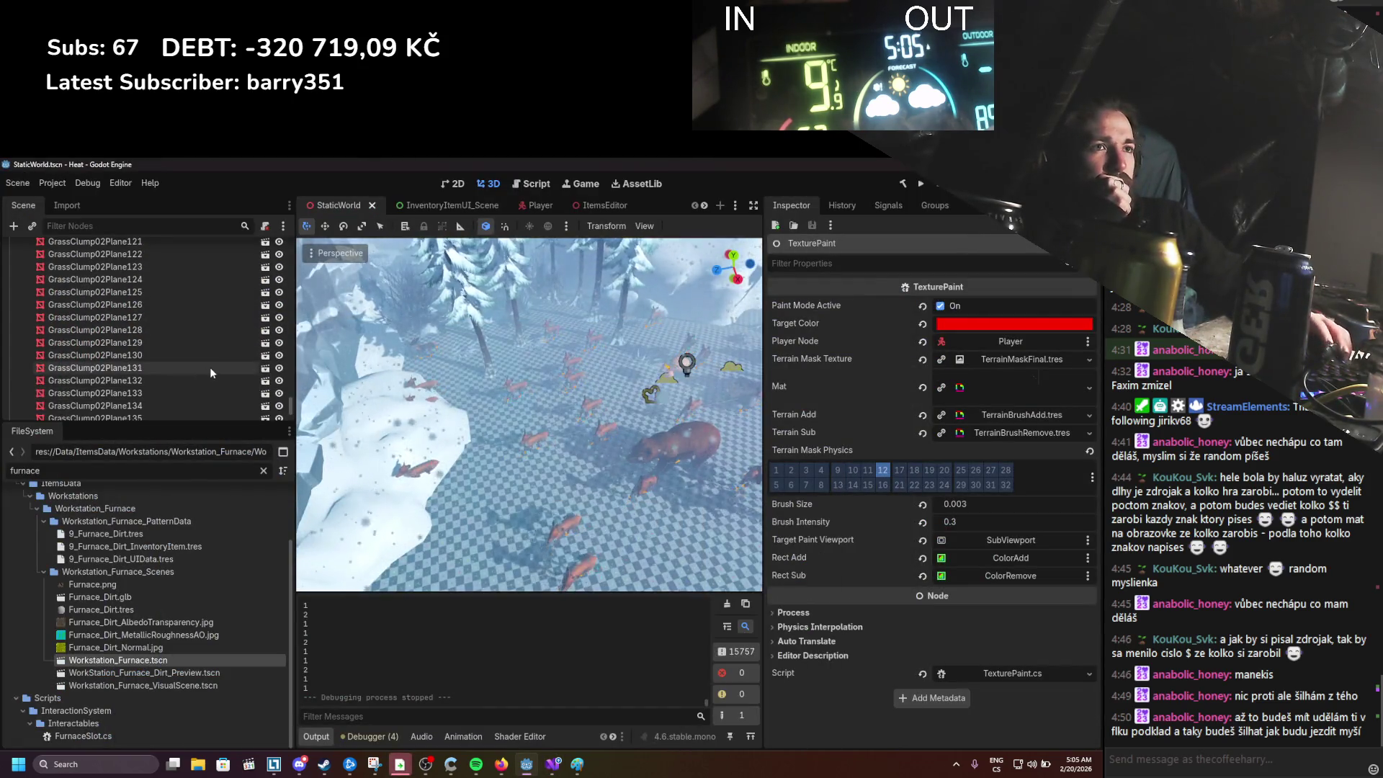
Step: Scroll through Godot's open scene tabs, then return to FireComponent.cs in Visual Studio
{"action": "scroll", "coordinate": [573, 205], "scroll_direction": "down", "scroll_amount": 5}
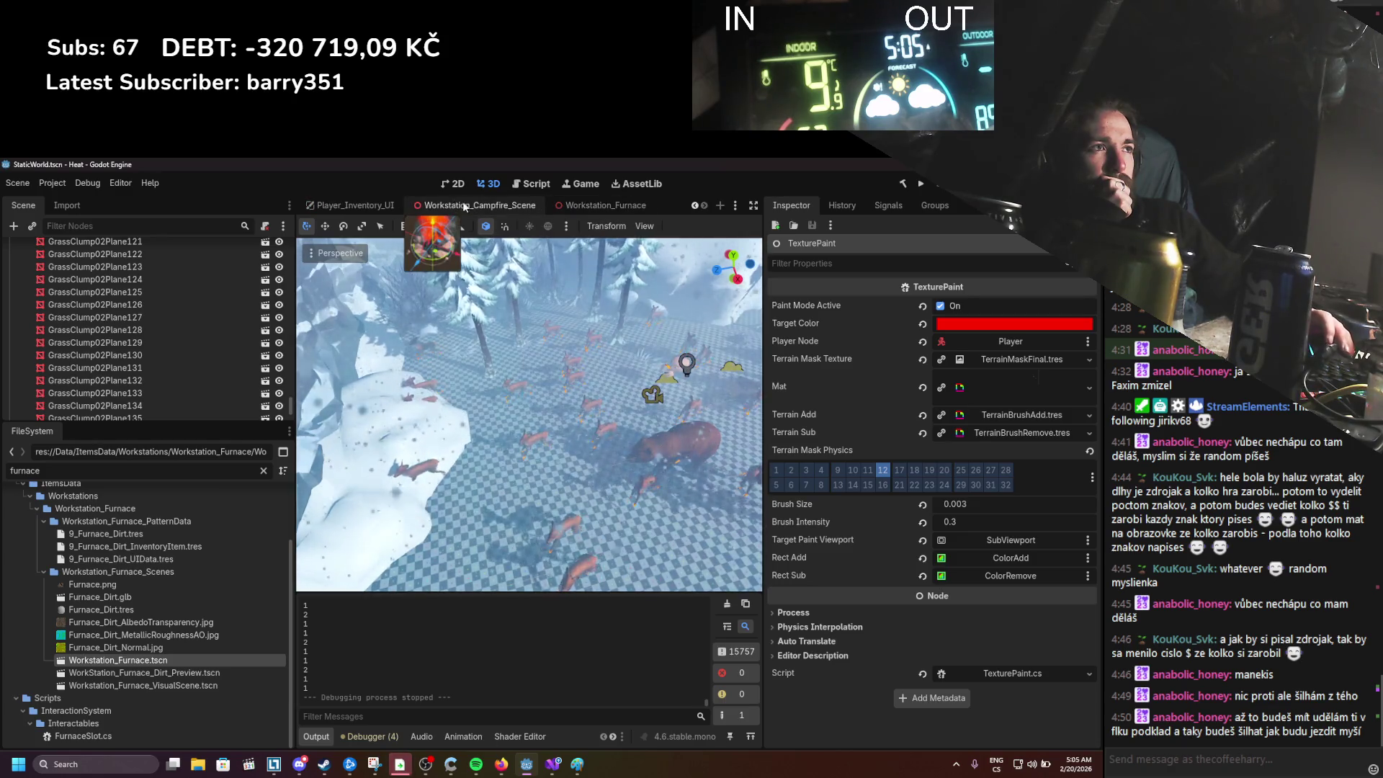
{"action": "scroll", "coordinate": [487, 205], "scroll_direction": "up", "scroll_amount": 3}
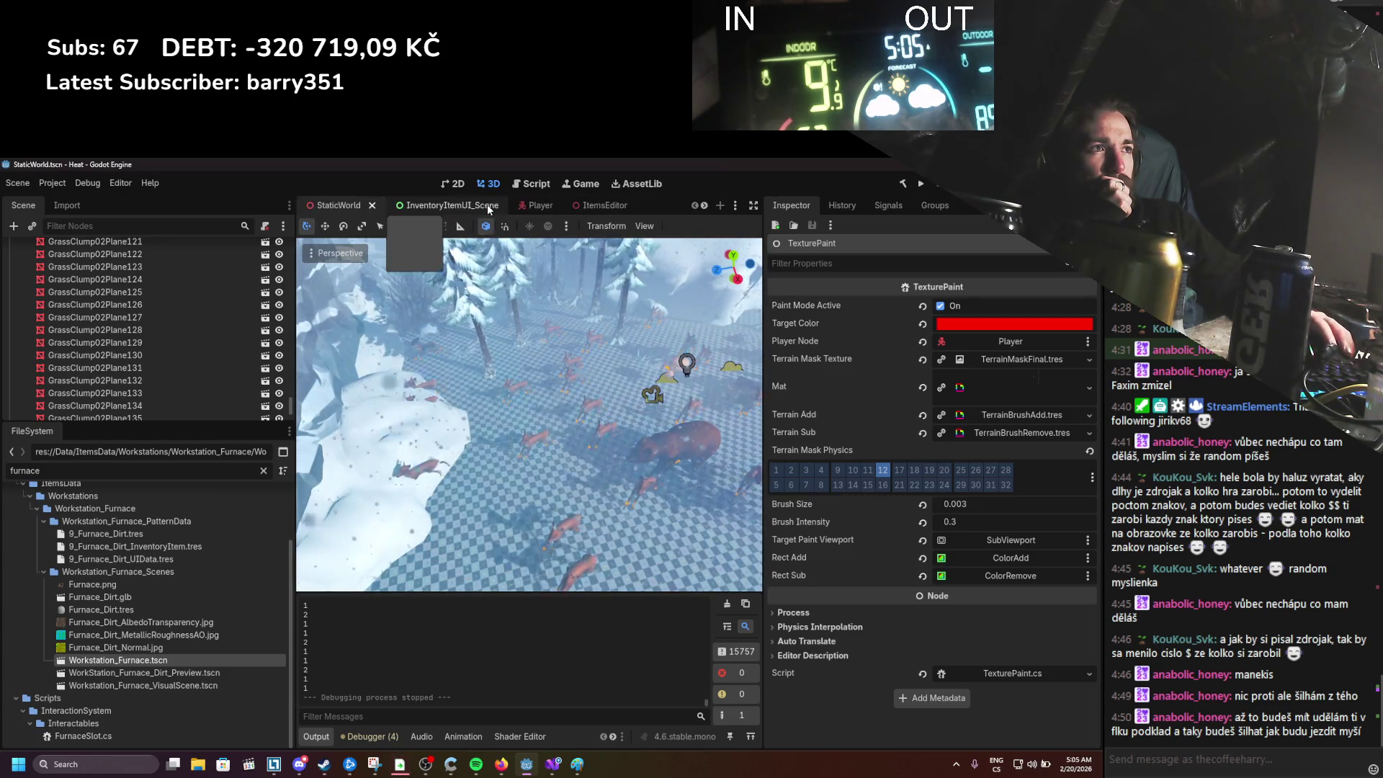
{"action": "scroll", "coordinate": [504, 205], "scroll_direction": "down", "scroll_amount": 1}
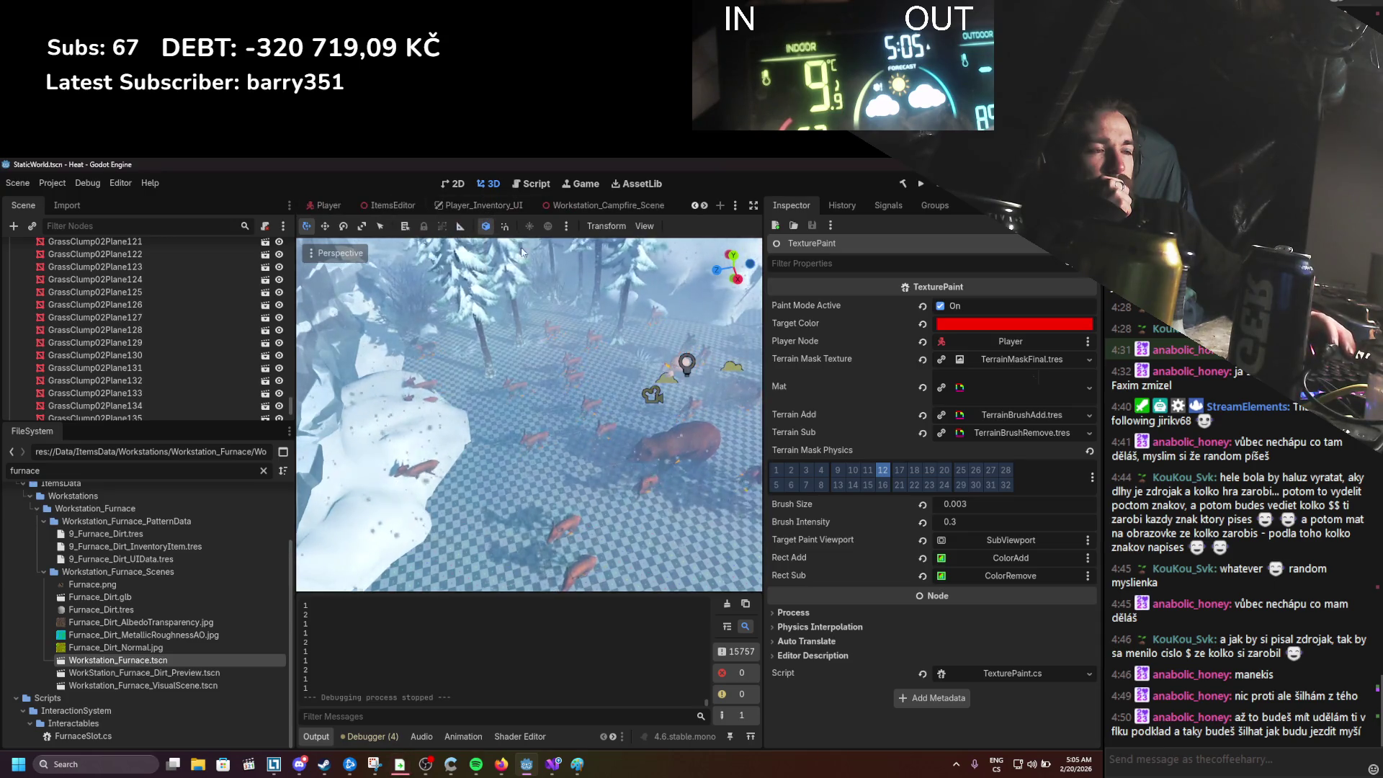
{"action": "left_click", "coordinate": [553, 764]}
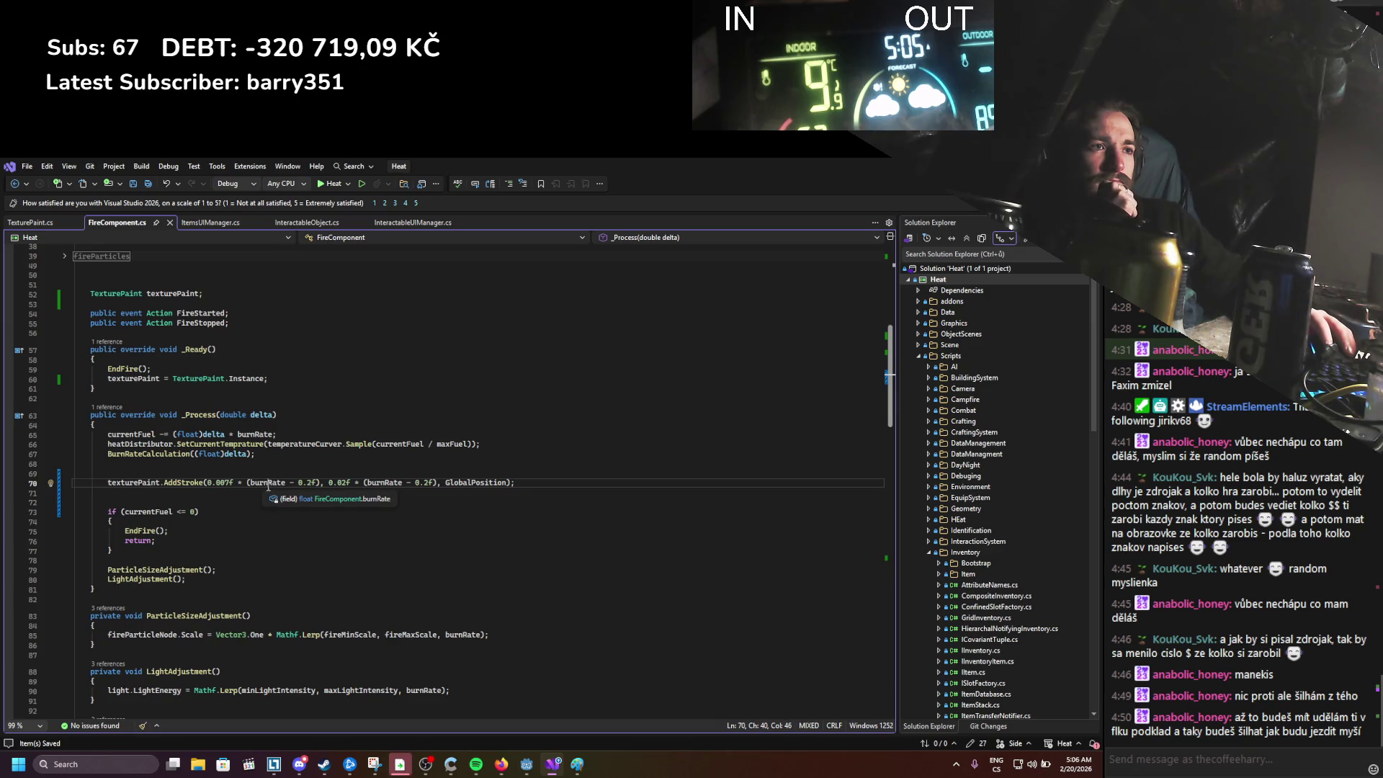
{"action": "scroll", "coordinate": [271, 529], "scroll_direction": "down", "scroll_amount": 3}
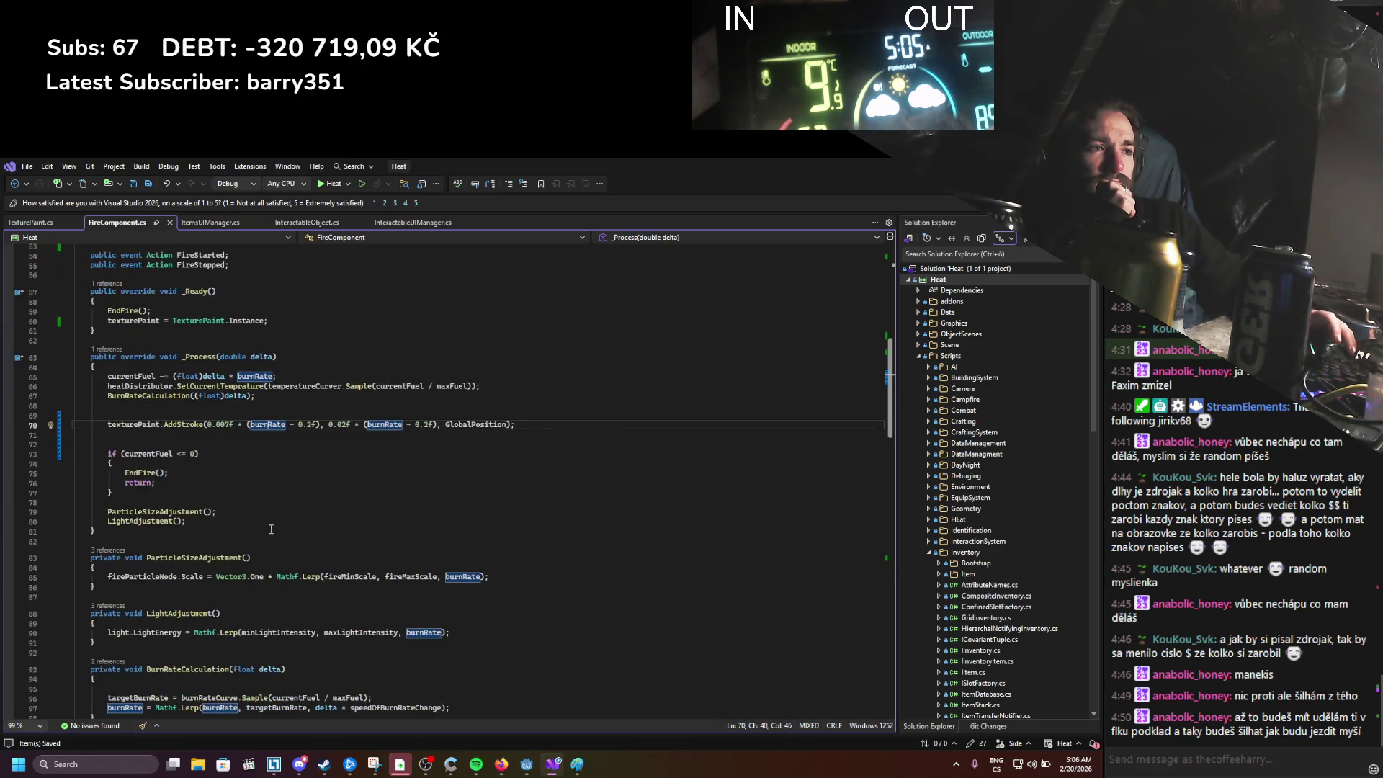
{"action": "scroll", "coordinate": [271, 529], "scroll_direction": "down", "scroll_amount": 2}
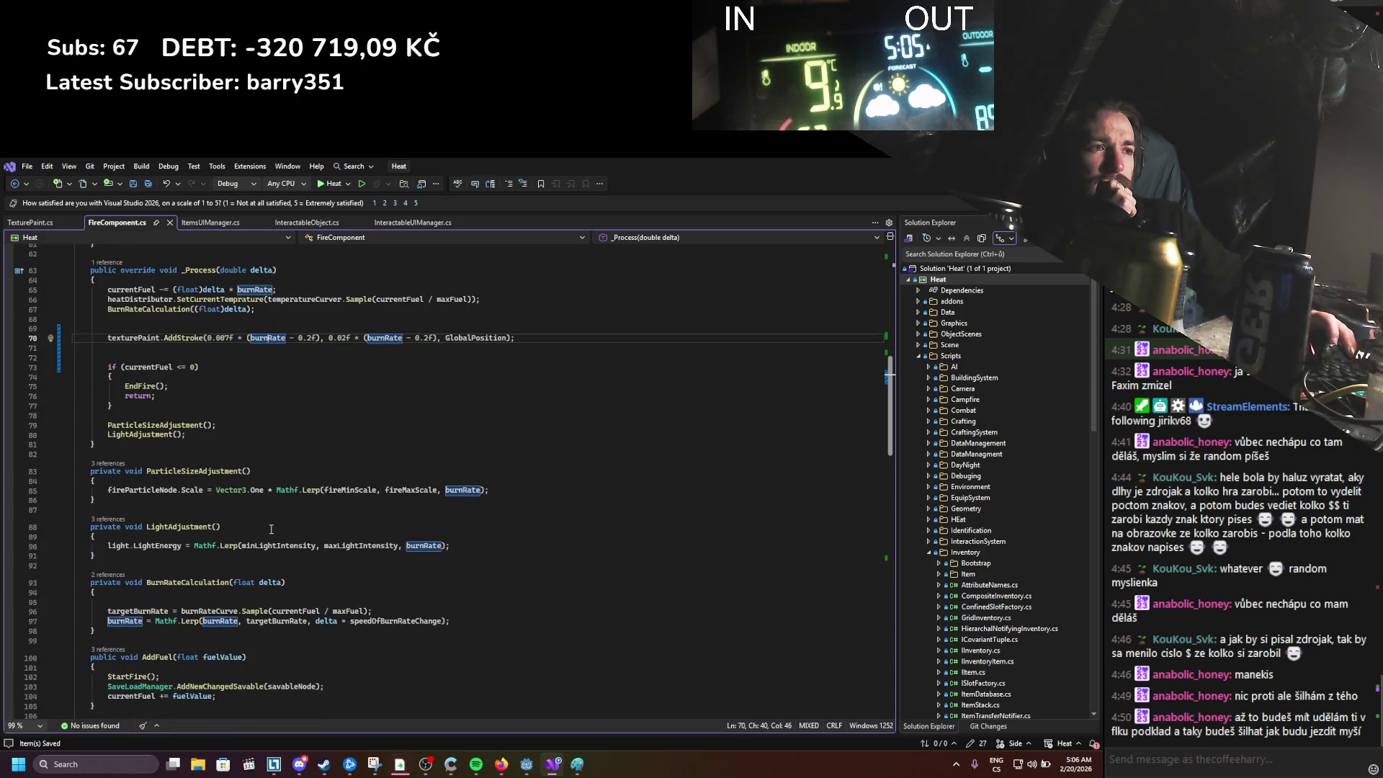
{"action": "scroll", "coordinate": [270, 530], "scroll_direction": "down", "scroll_amount": 1}
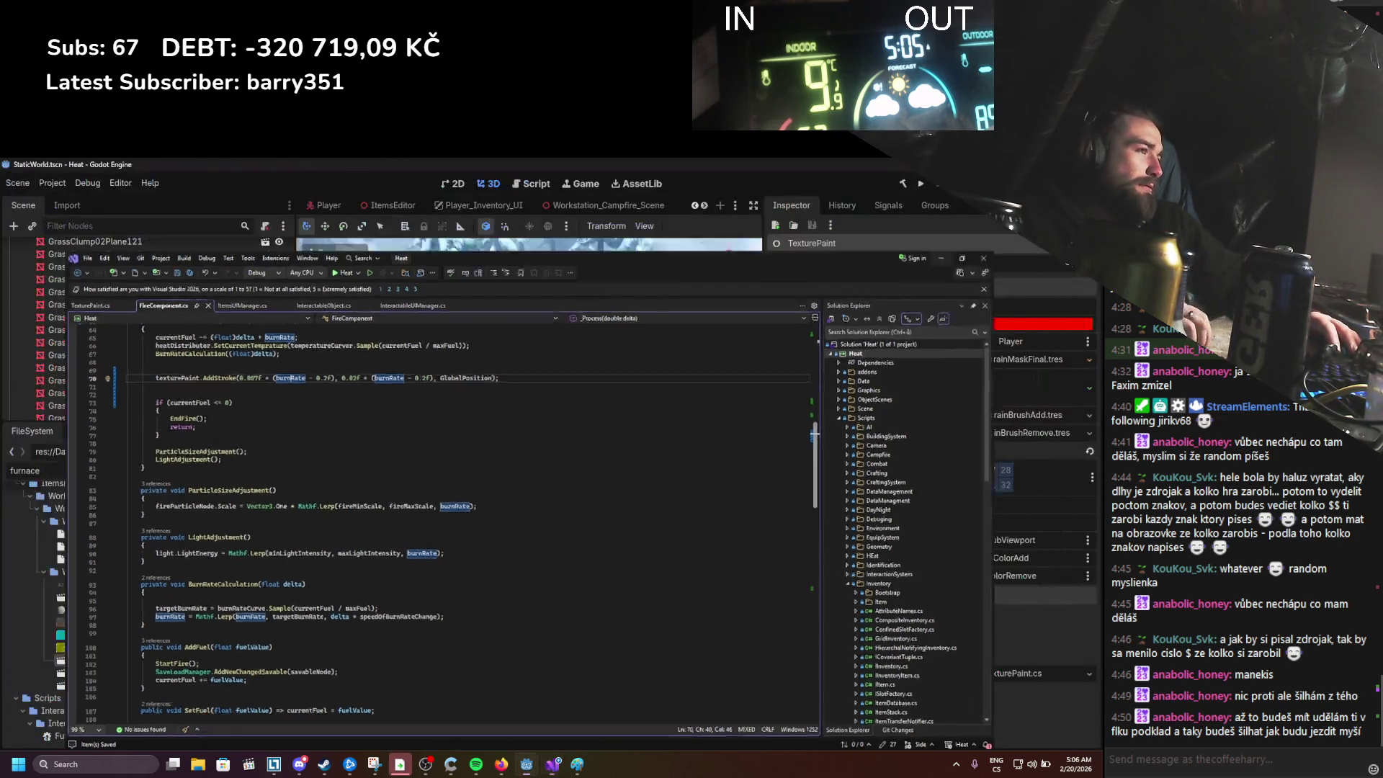
Step: In Workstation_Campfire_Scene, lower the Burn Rate Curve's starting point to about -0.03 and save
{"action": "key", "text": "alt+Tab"}
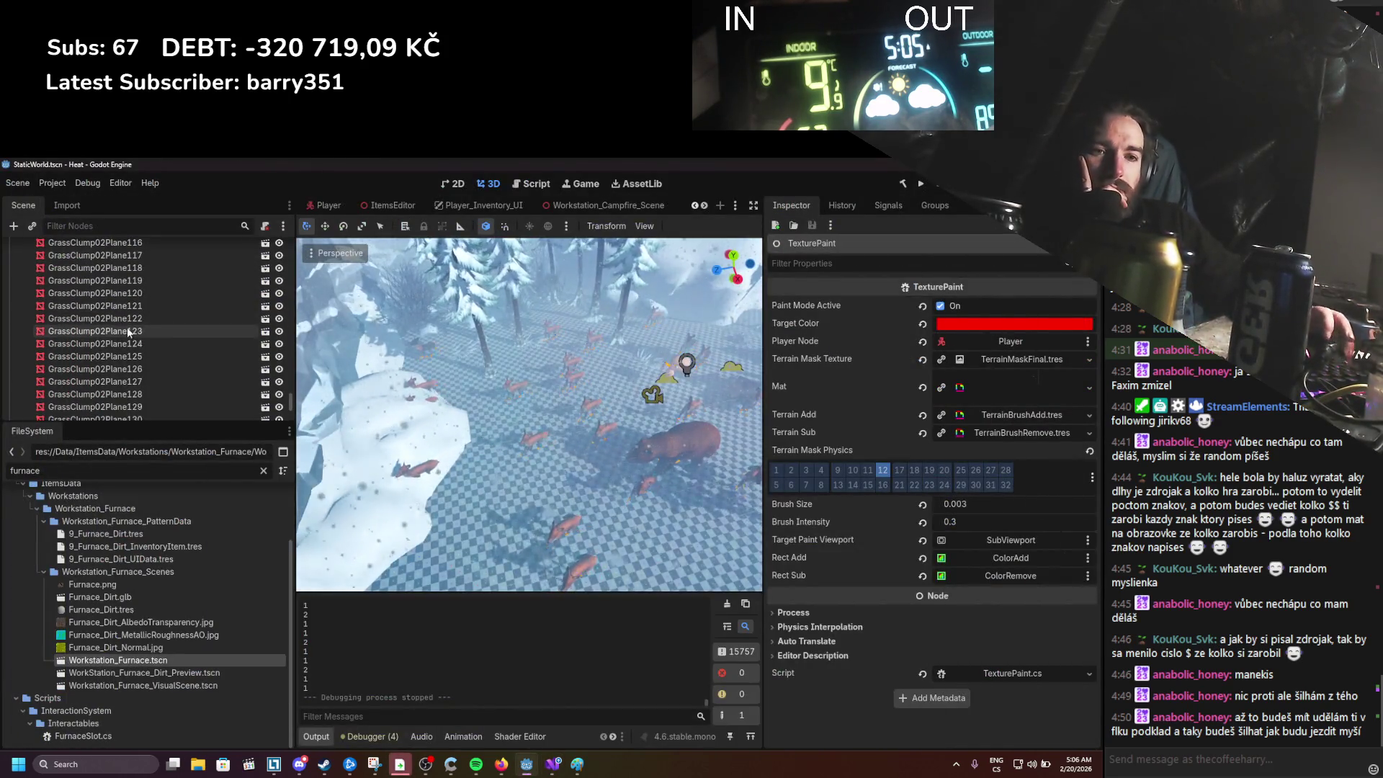
{"action": "scroll", "coordinate": [137, 318], "scroll_direction": "up", "scroll_amount": 15}
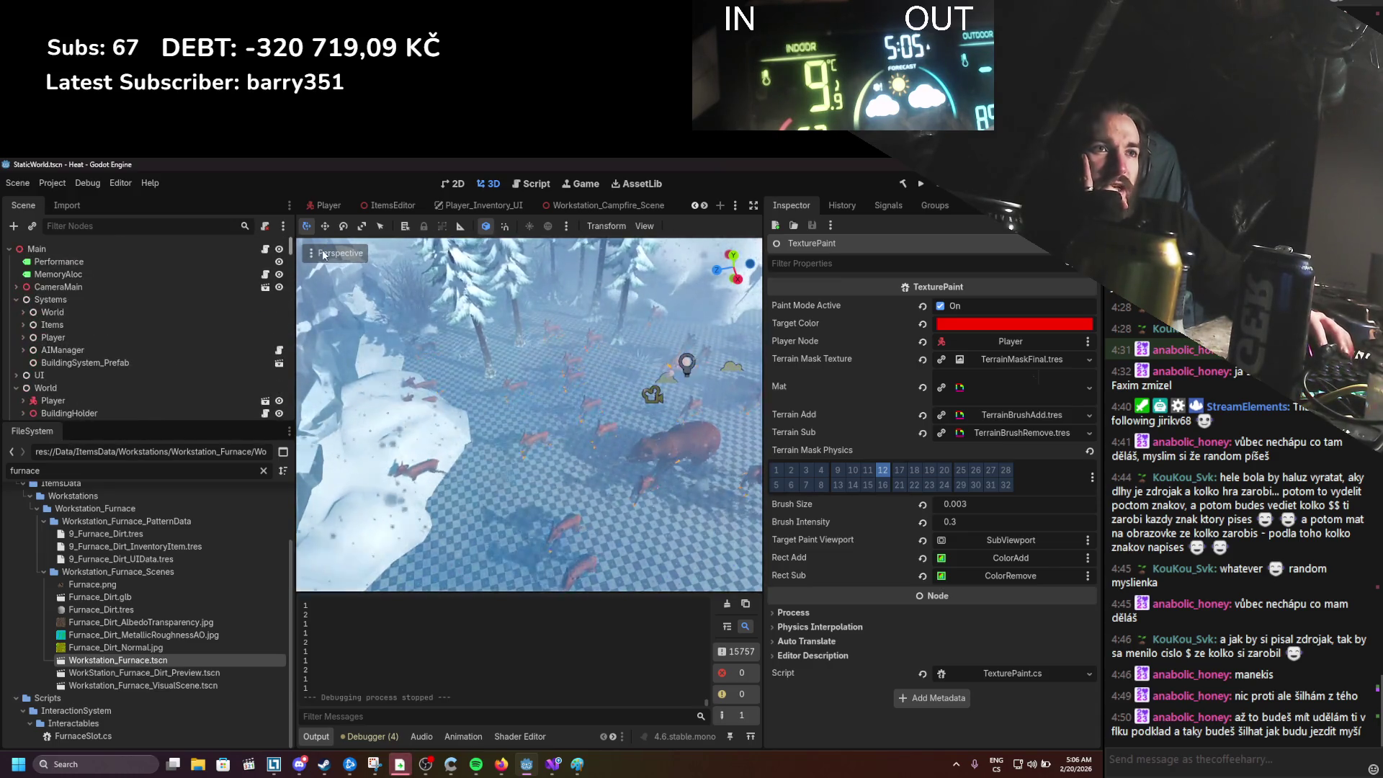
{"action": "scroll", "coordinate": [529, 209], "scroll_direction": "down", "scroll_amount": 2}
{"action": "left_click", "coordinate": [559, 208]}
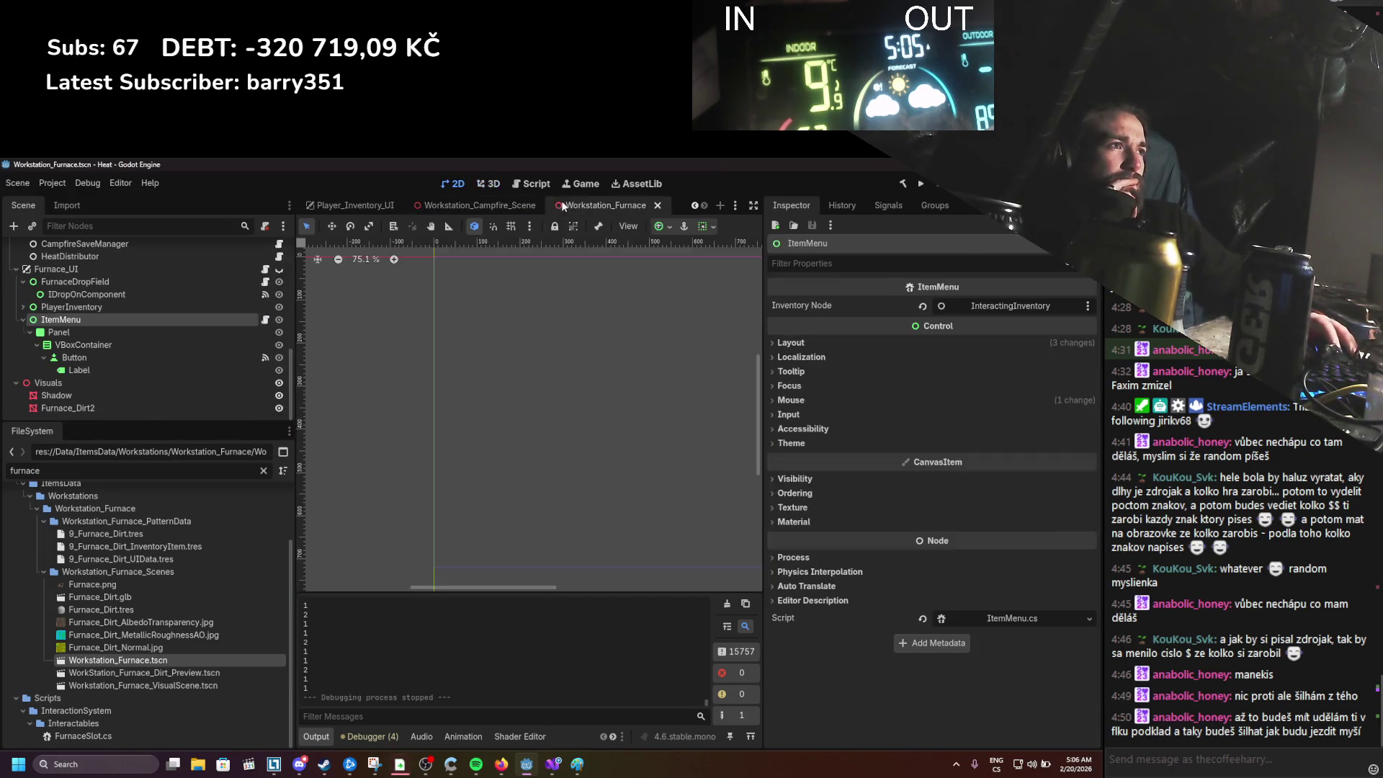
{"action": "left_click", "coordinate": [489, 209]}
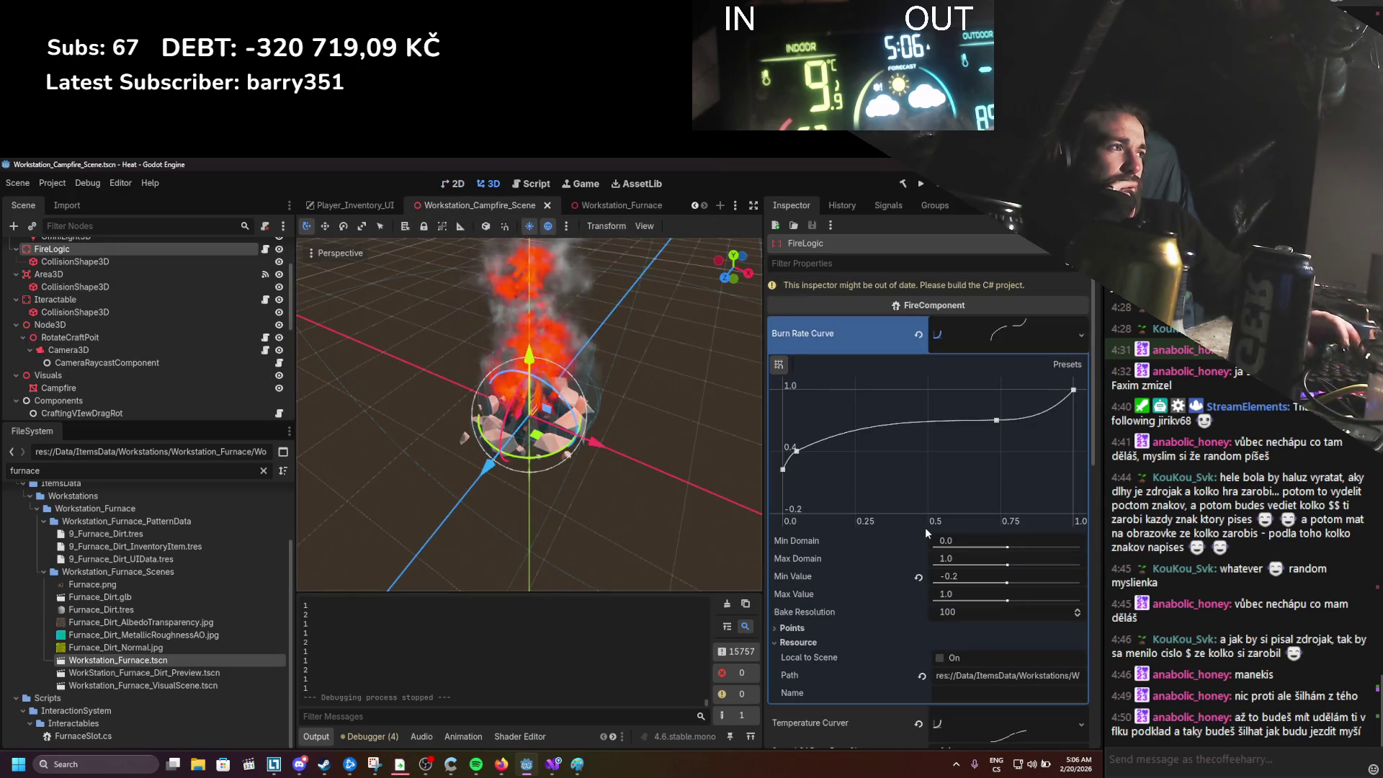
{"action": "right_click", "coordinate": [783, 469]}
{"action": "left_click", "coordinate": [783, 473]}
{"action": "key", "text": "ctrl+z"}
{"action": "key", "text": "ctrl+z"}
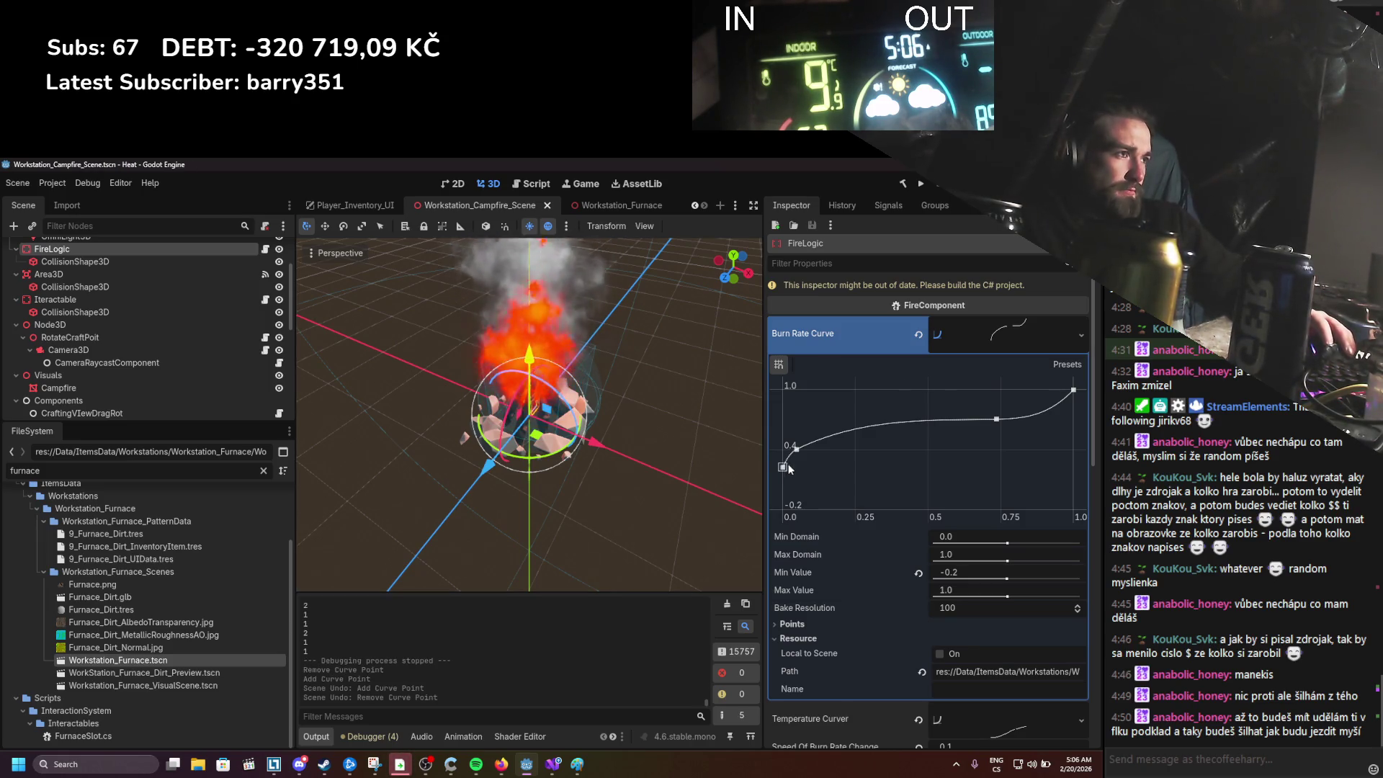
{"action": "mouse_move", "coordinate": [782, 469]}
{"action": "left_mouse_down"}
{"action": "mouse_move", "coordinate": [787, 497]}
{"action": "mouse_move", "coordinate": [801, 456]}
{"action": "mouse_move", "coordinate": [801, 477]}
{"action": "mouse_move", "coordinate": [832, 453]}
{"action": "mouse_move", "coordinate": [810, 483]}
{"action": "left_mouse_up"}
{"action": "key", "text": "ctrl+s"}
{"action": "key", "text": "ctrl+s"}
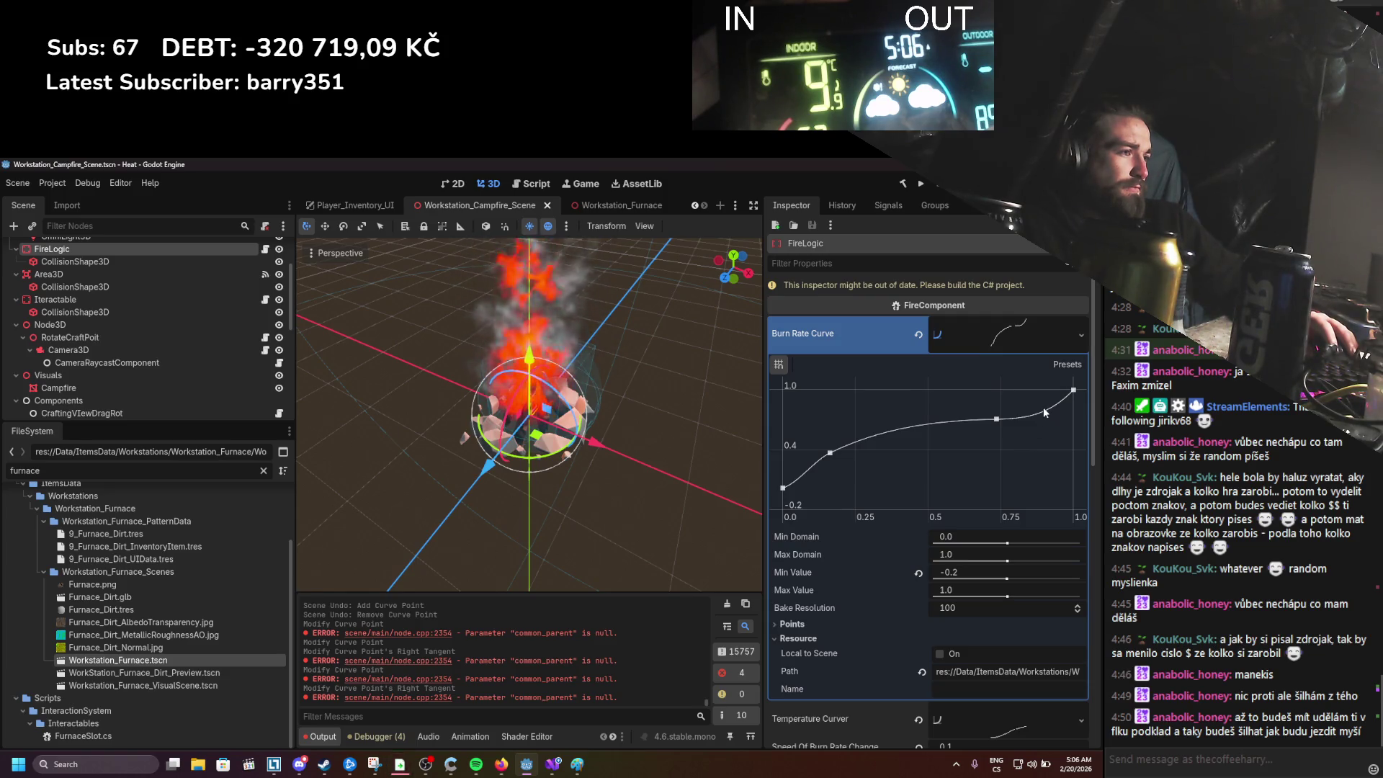
Step: Set FireLogic's Speed Of Burn Rate Change to 0.05 and run the game
{"action": "scroll", "coordinate": [924, 554], "scroll_direction": "down", "scroll_amount": 5}
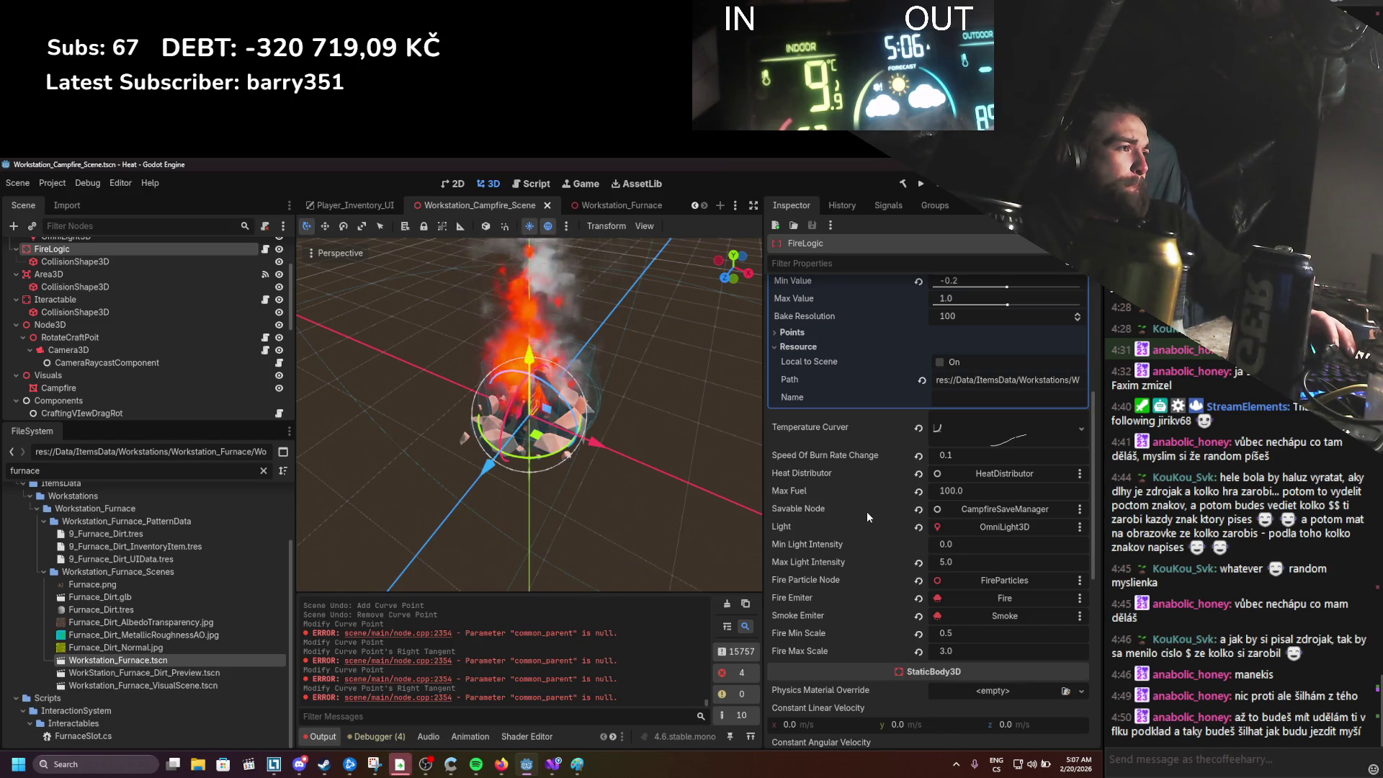
{"action": "left_click", "coordinate": [955, 455]}
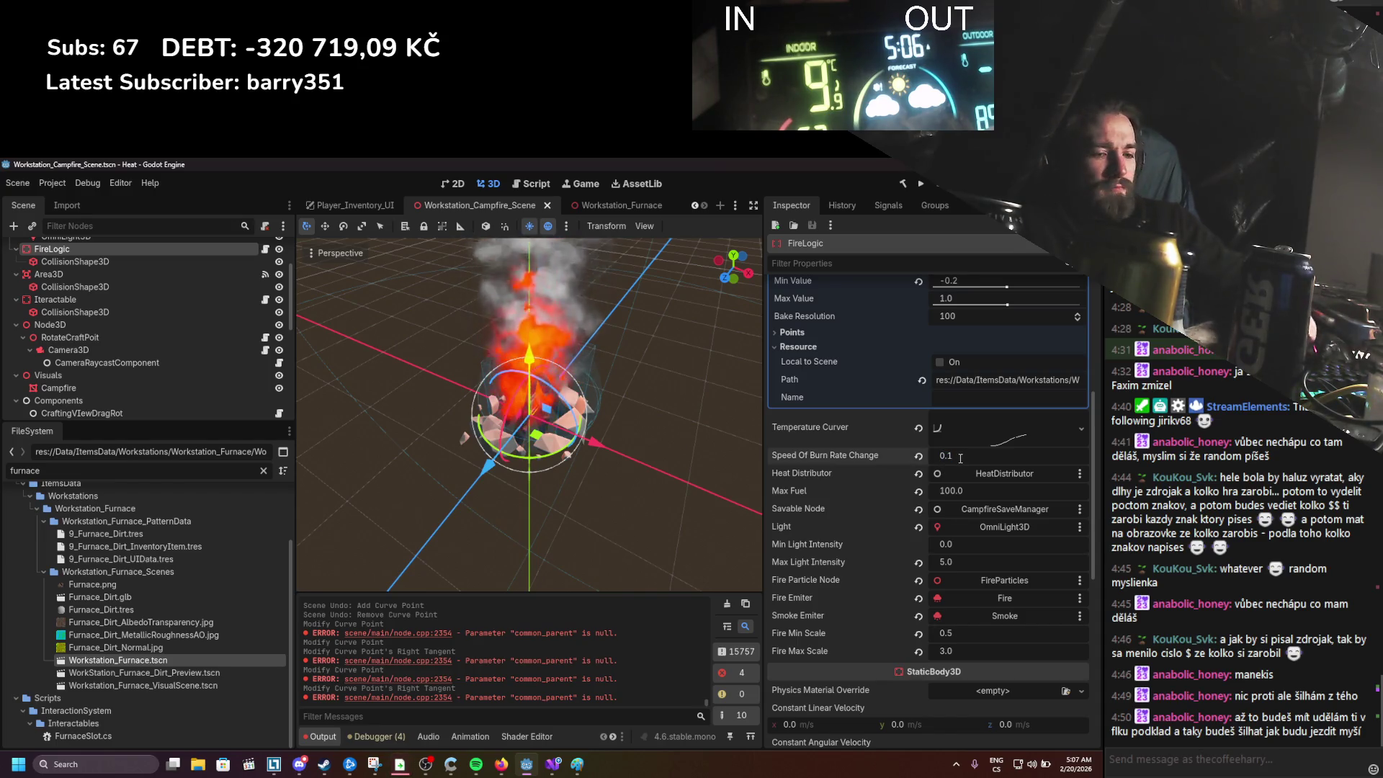
{"action": "type", "text": "05"}
{"action": "key", "text": "Return"}
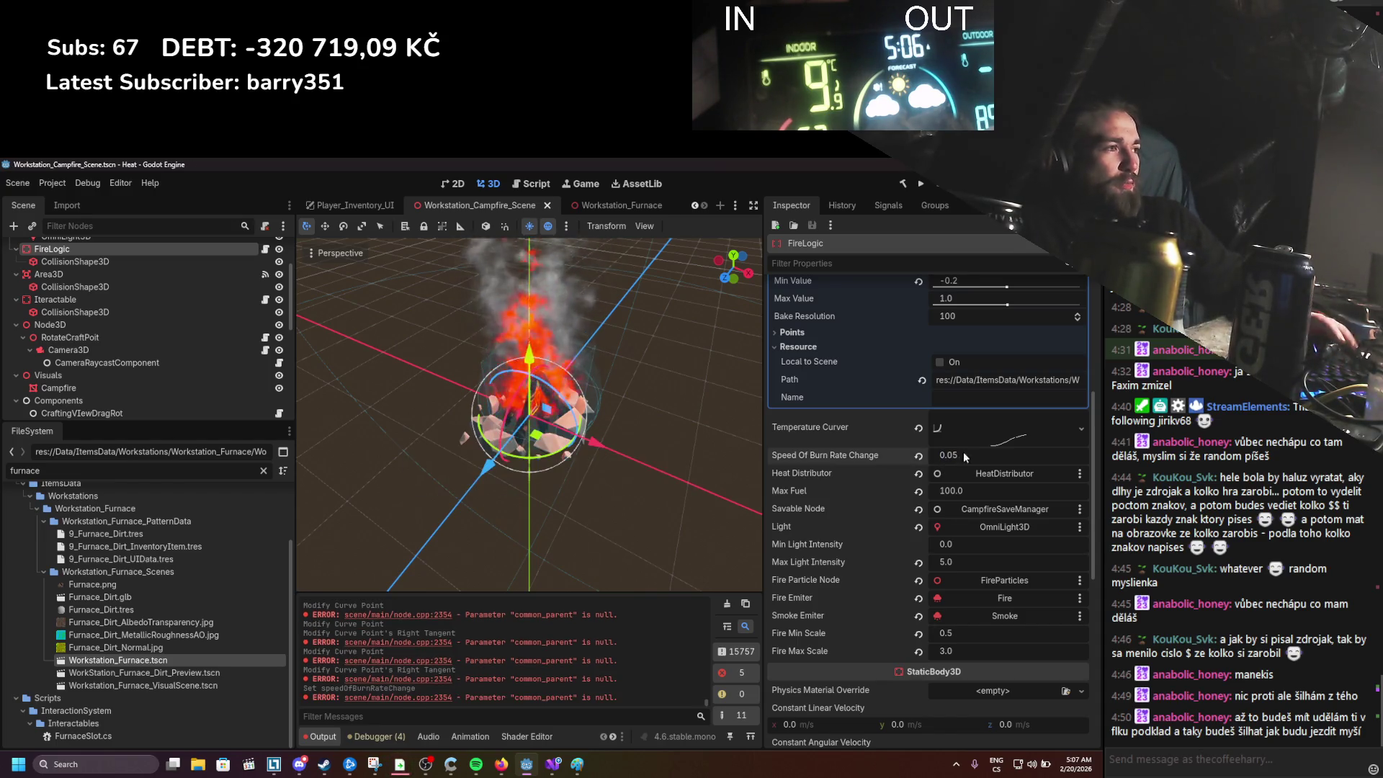
{"action": "left_click", "coordinate": [923, 183]}
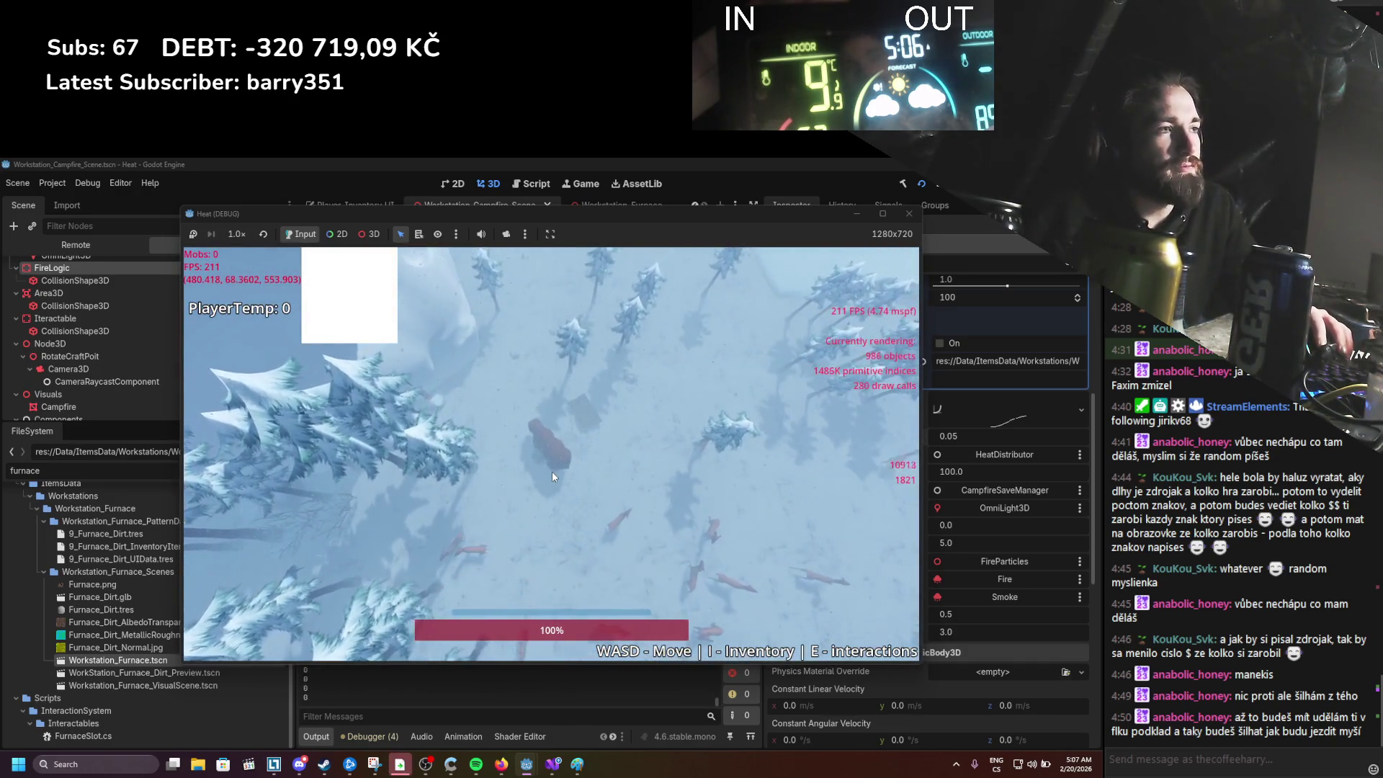
Step: Walk the player across the snow and interact with the tree ahead
{"action": "key", "text": "d"}
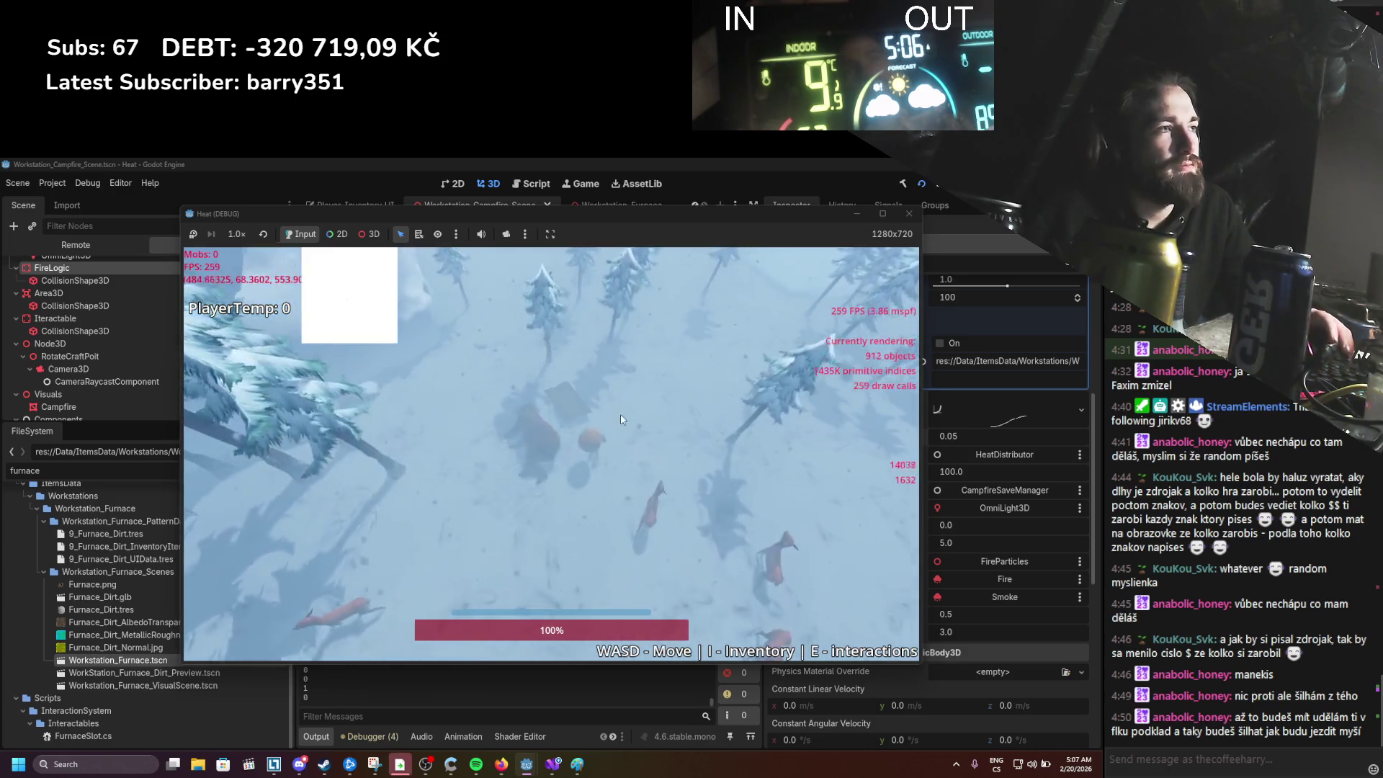
{"action": "key", "text": "d"}
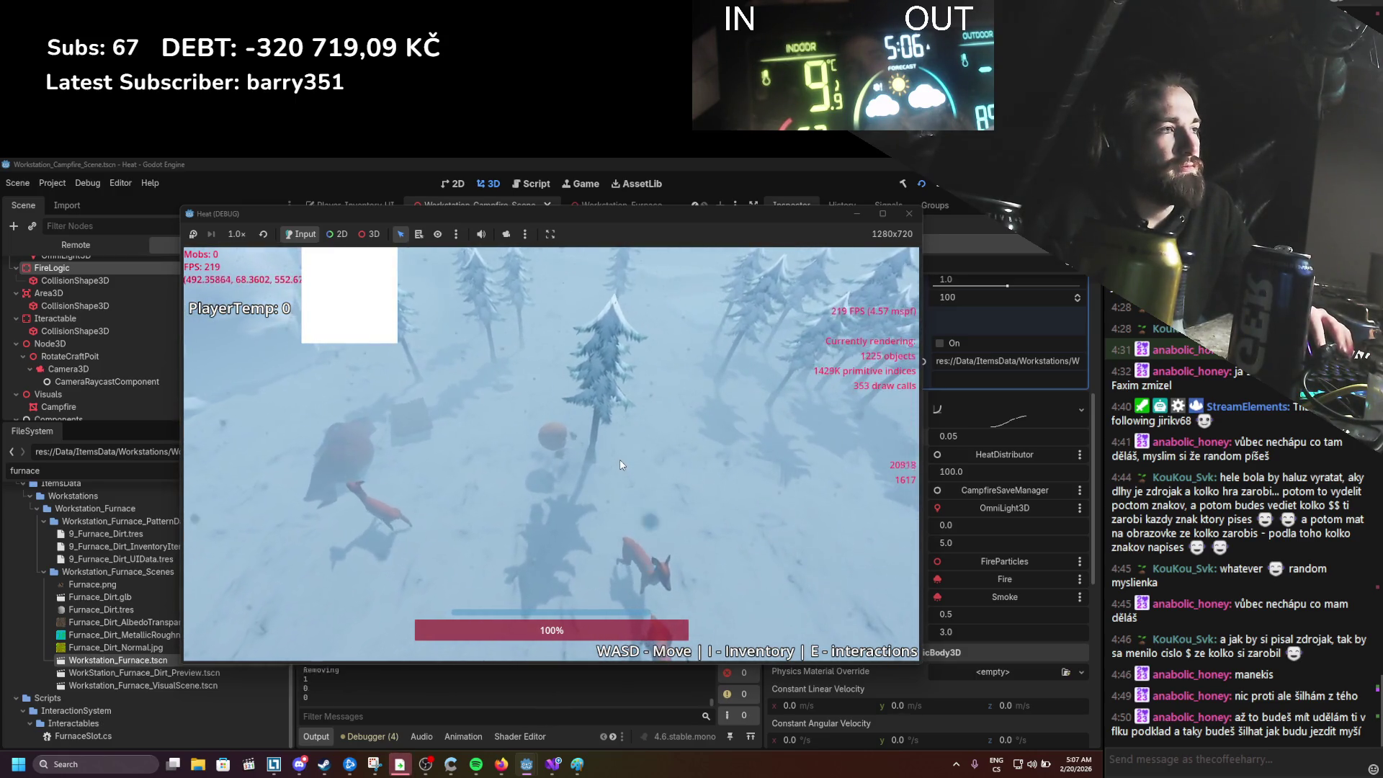
{"action": "key", "text": "e"}
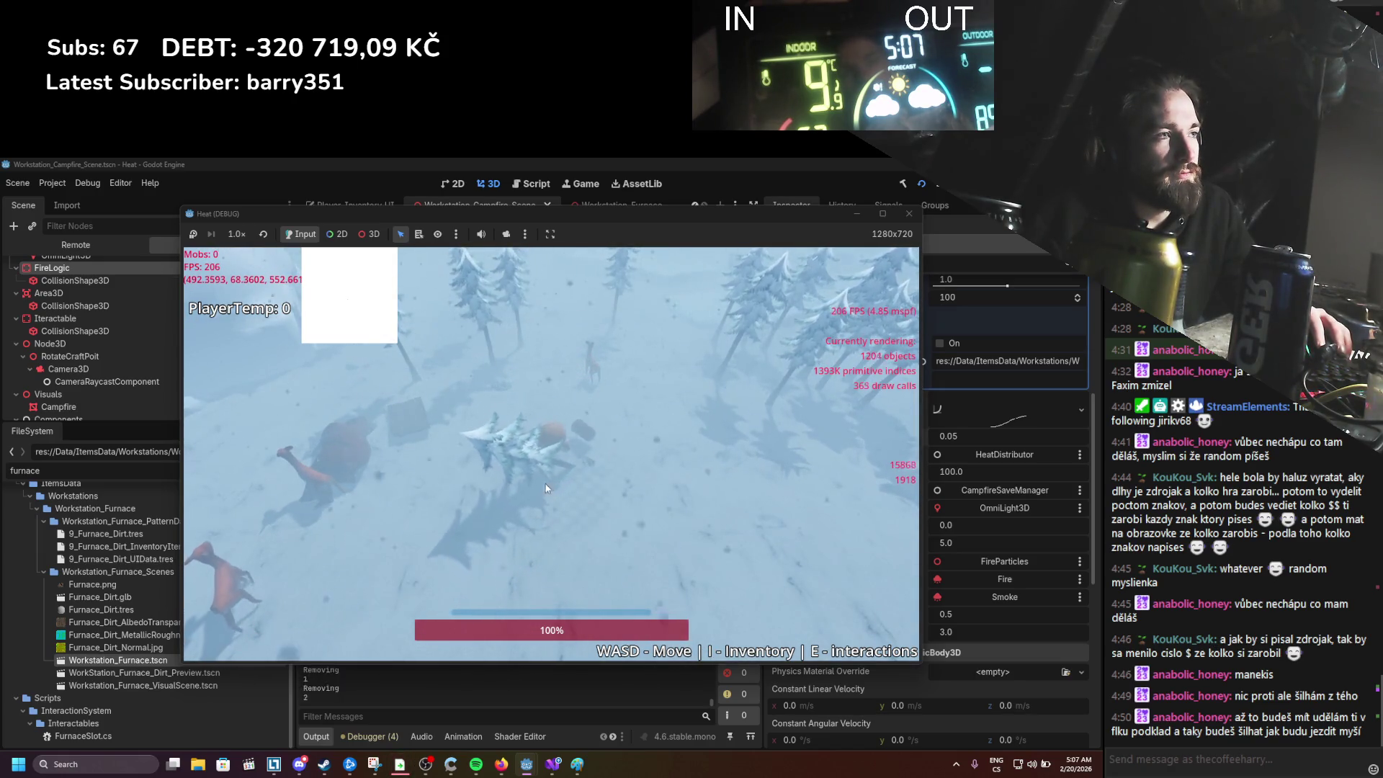
{"action": "key", "text": "a"}
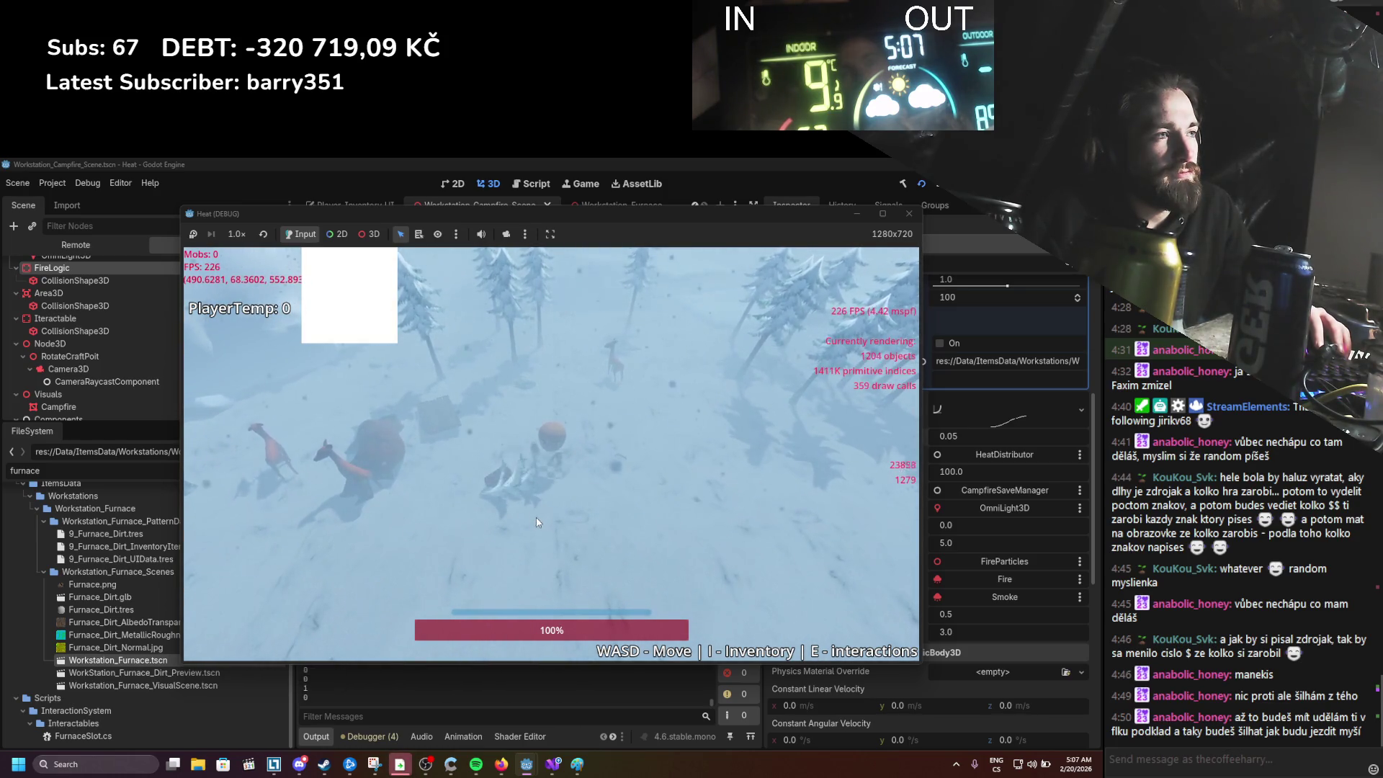
Step: Drag the three-log stack from the inventory onto the snowy ground
{"action": "key", "text": "i"}
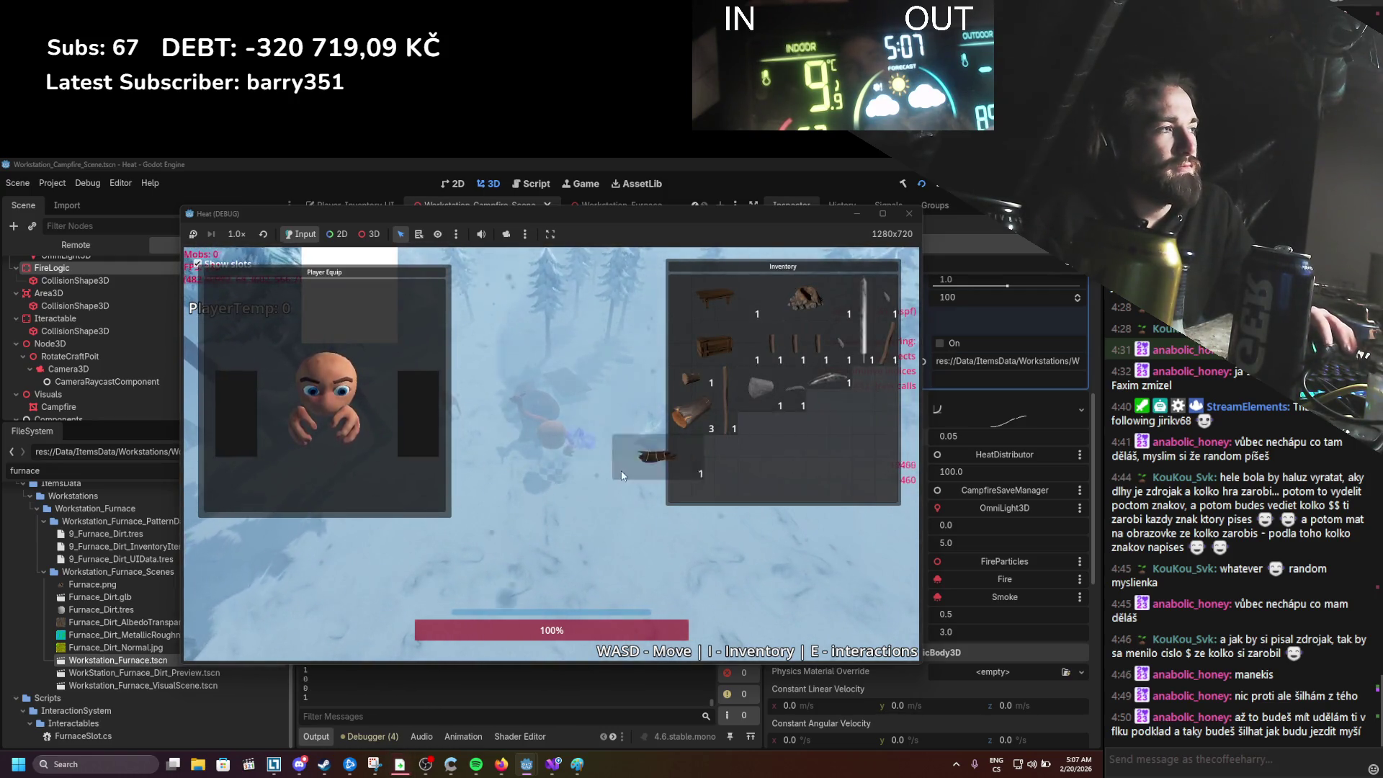
{"action": "key", "text": "i"}
{"action": "key", "text": "i"}
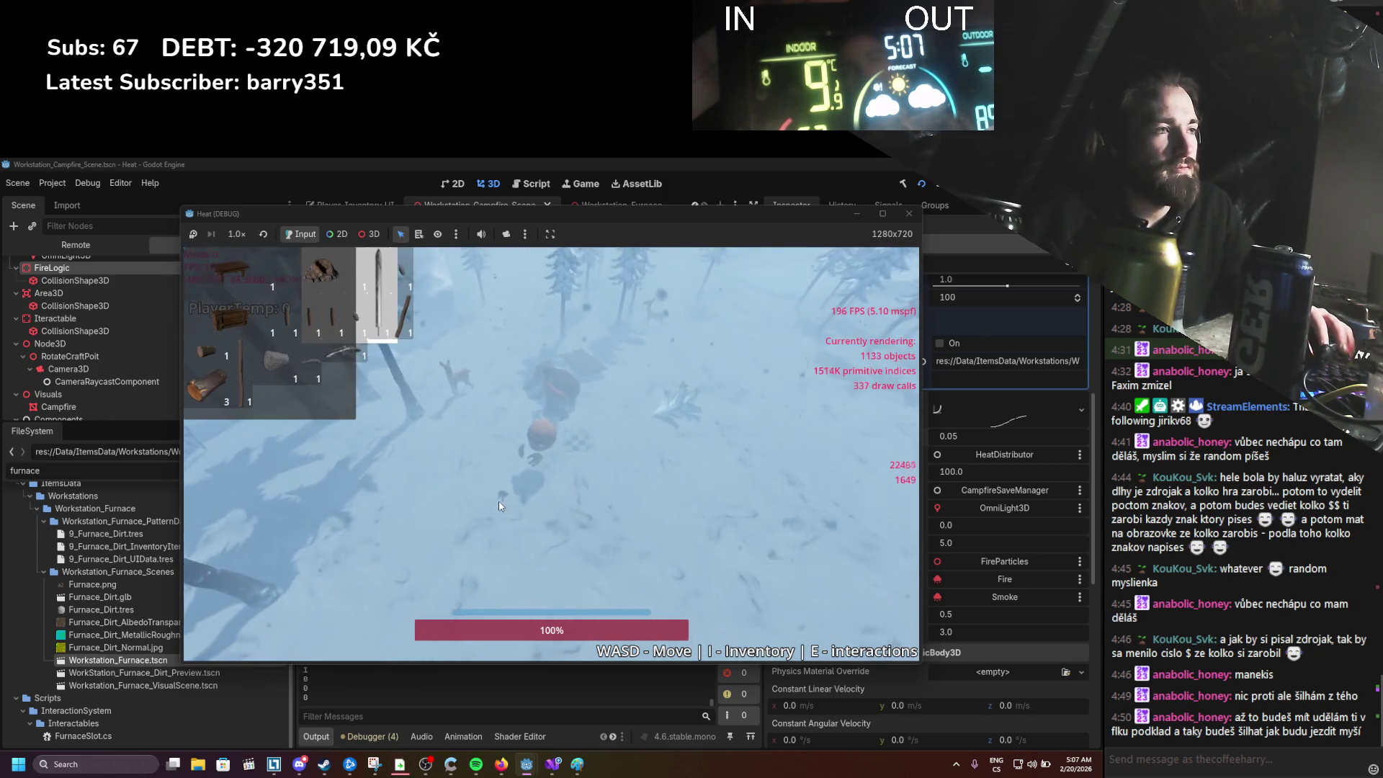
{"action": "left_click_drag", "start_coordinate": [207, 387], "coordinate": [512, 493]}
{"action": "key", "text": "i"}
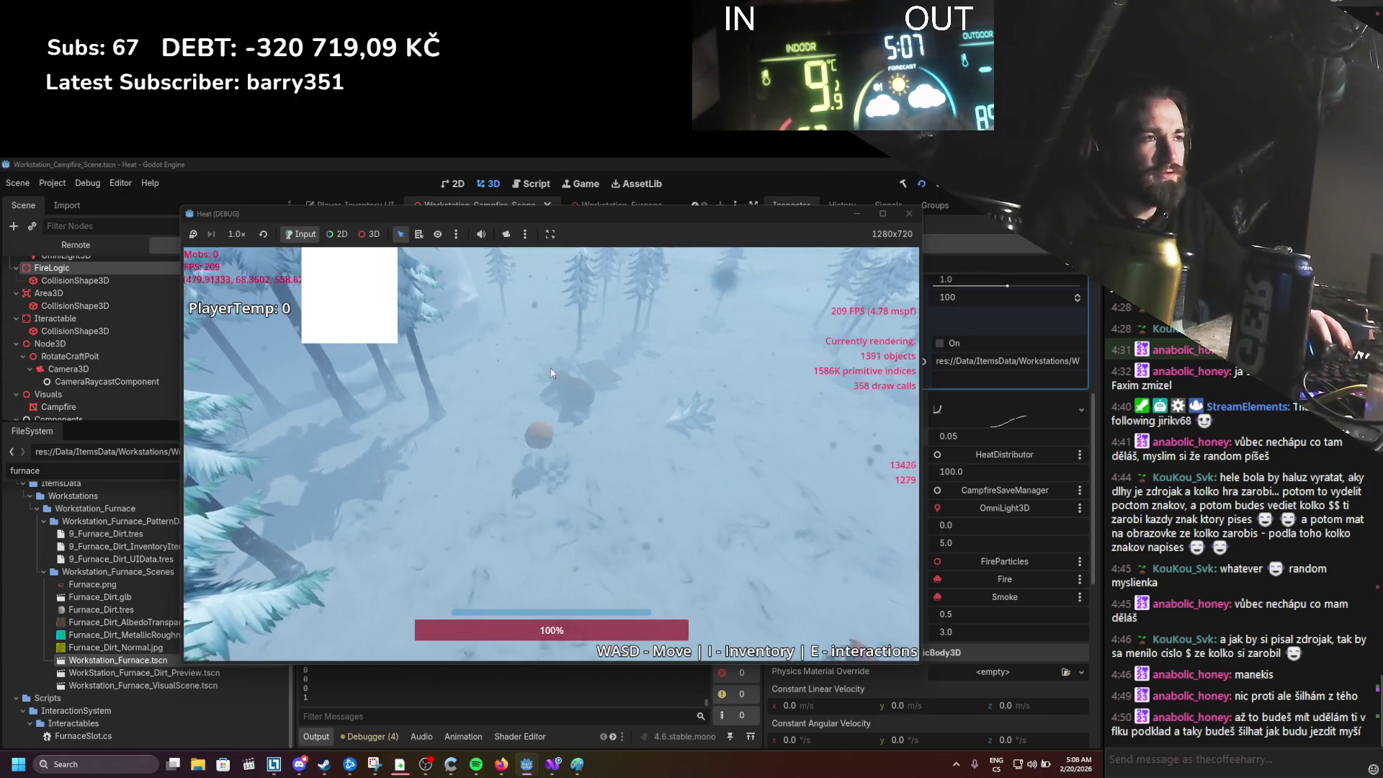
Step: Walk the player through the forest and back toward the open snow
{"action": "key", "text": "w"}
{"action": "key", "text": "w"}
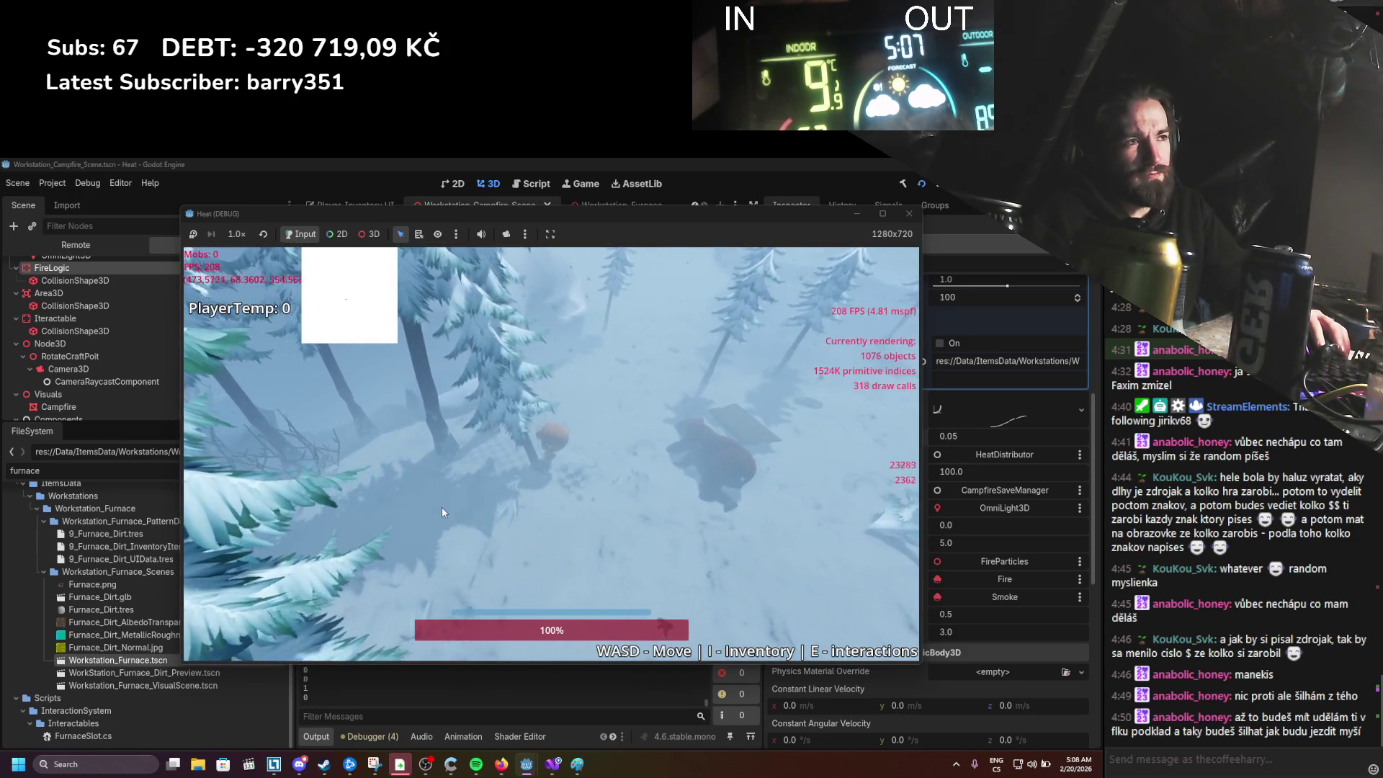
{"action": "key", "text": "a"}
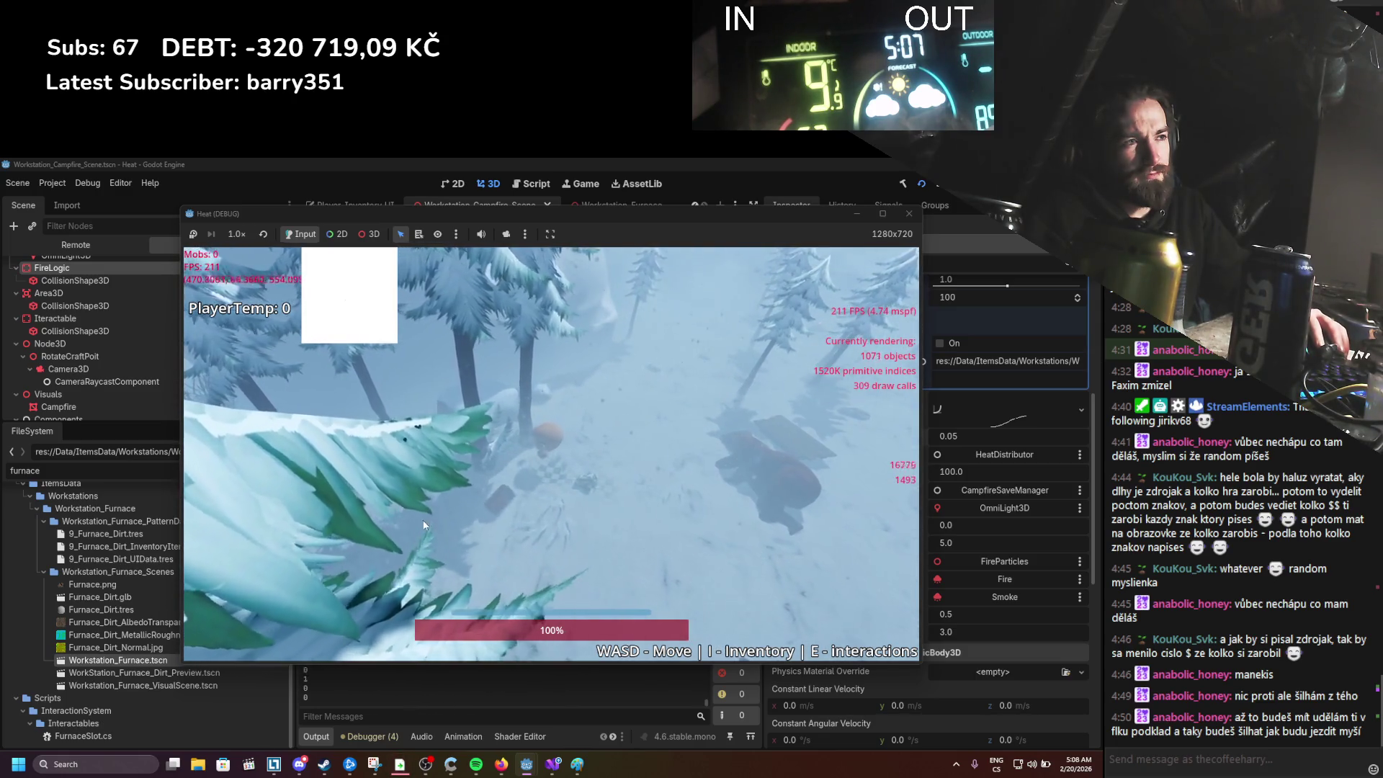
{"action": "key", "text": "w"}
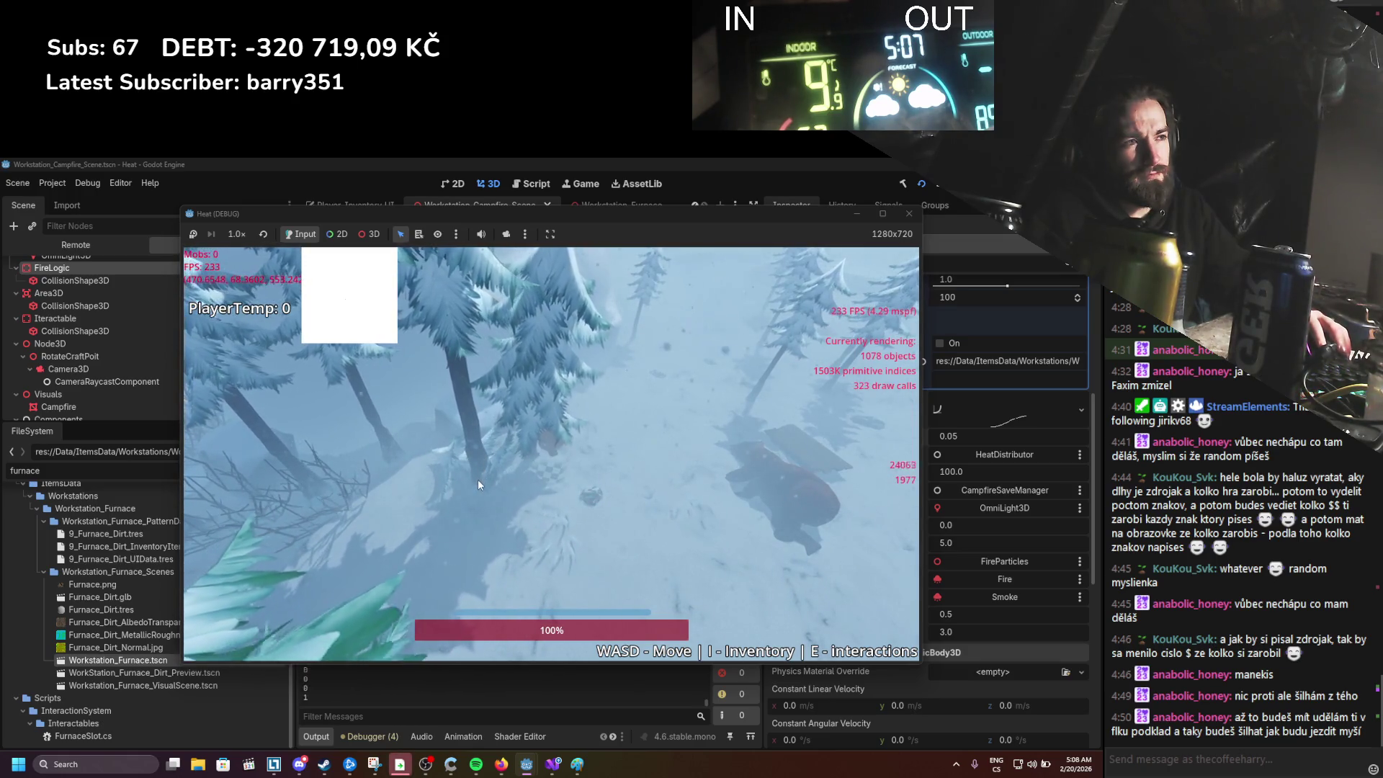
{"action": "key", "text": "w"}
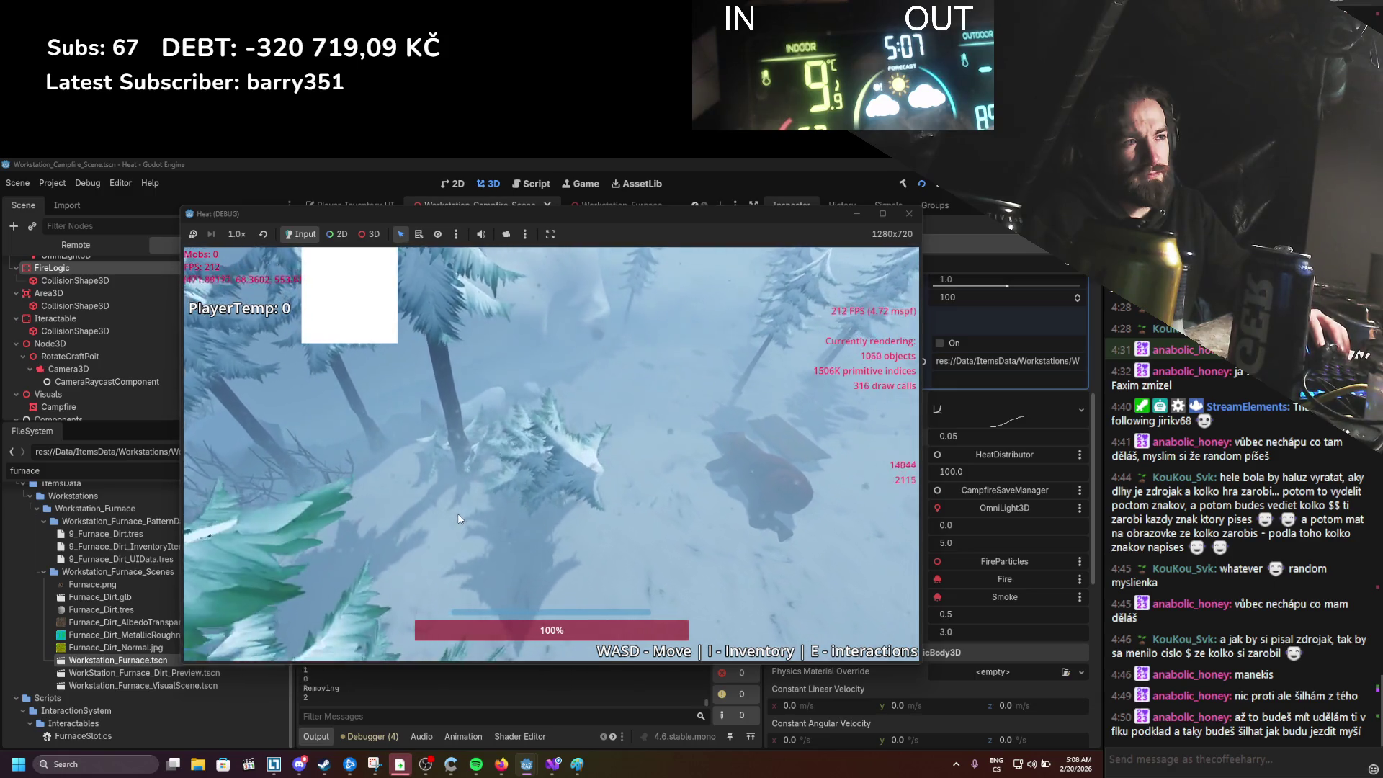
{"action": "key", "text": "w"}
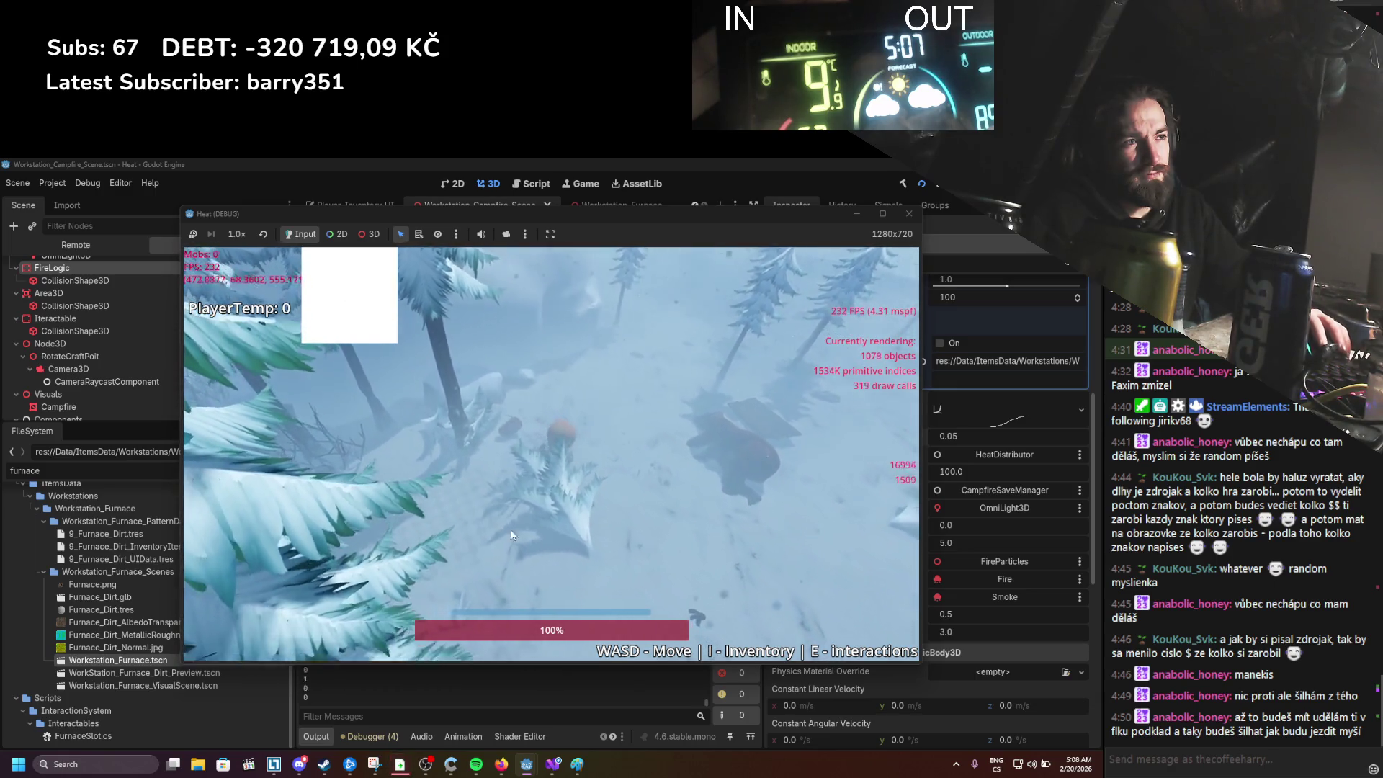
{"action": "key", "text": "w"}
Step: Take the six-log stack from the inventory and place it in the world
{"action": "key", "text": "i"}
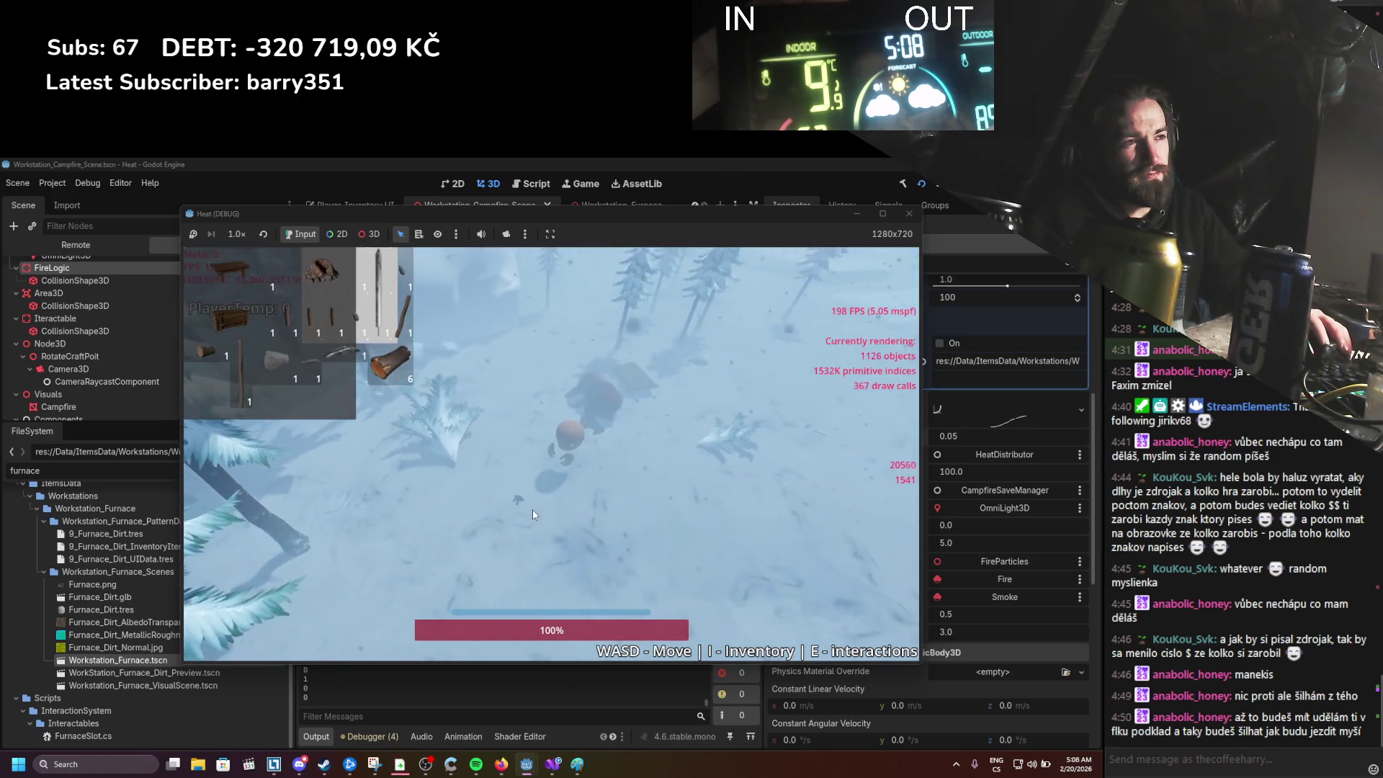
{"action": "key", "text": "w"}
{"action": "left_click", "coordinate": [395, 374]}
{"action": "key", "text": "w"}
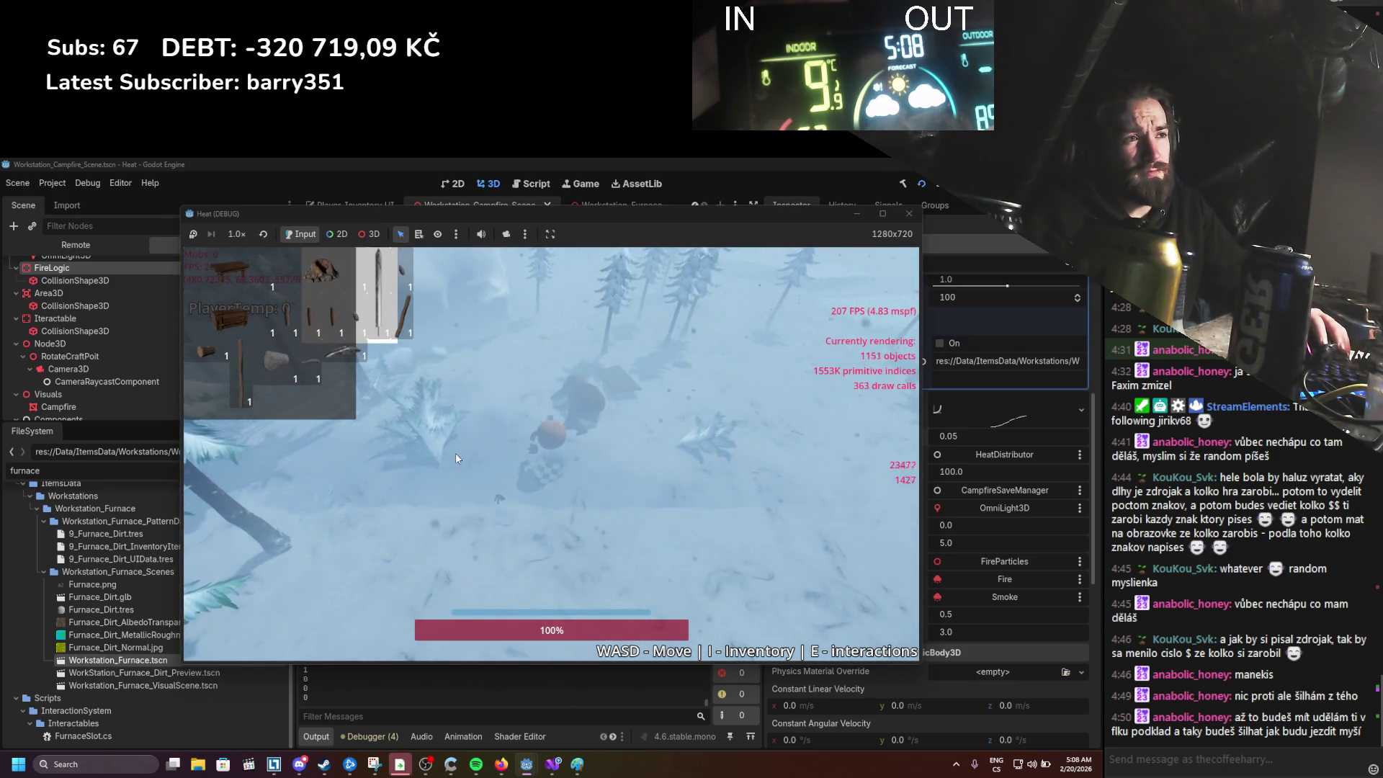
{"action": "key", "text": "i"}
{"action": "key", "text": "w"}
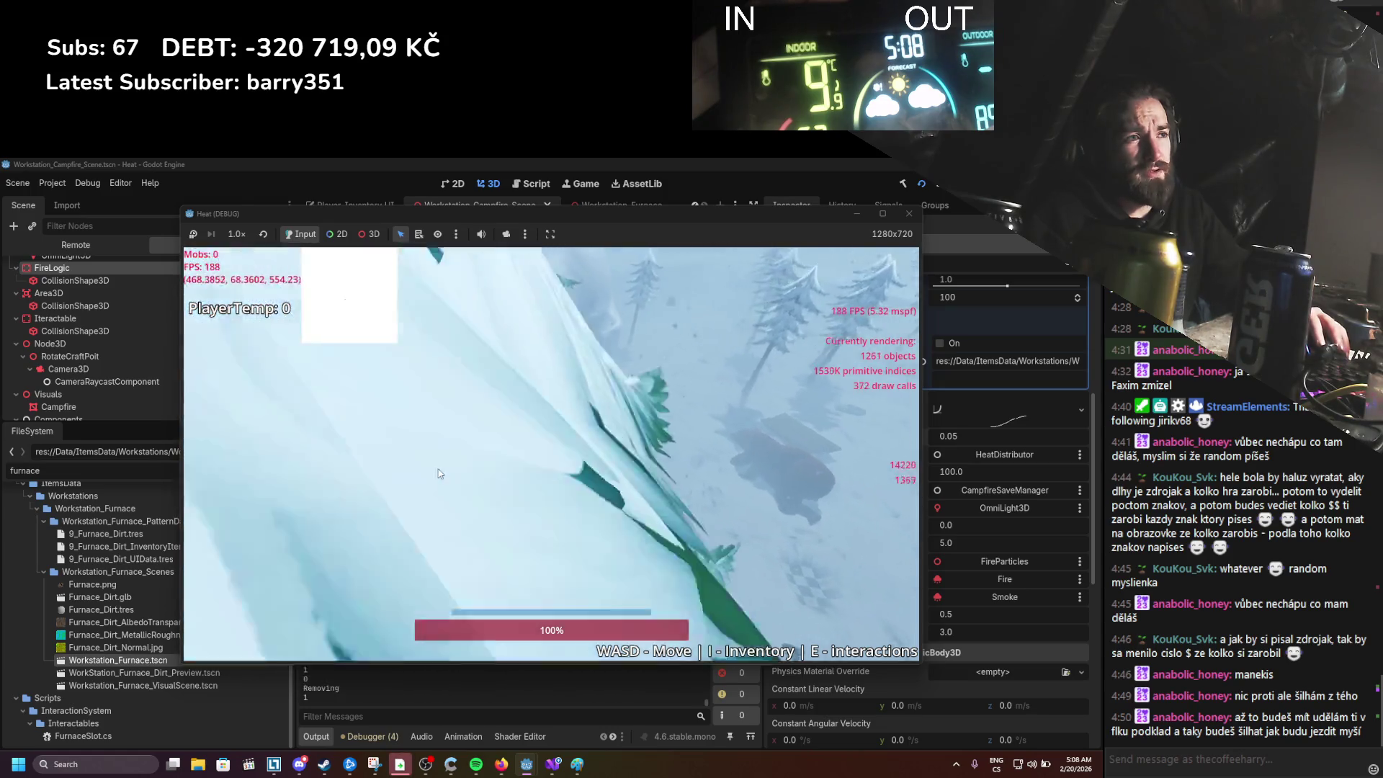
Step: Walk the player back out and around through the forest
{"action": "key", "text": "w"}
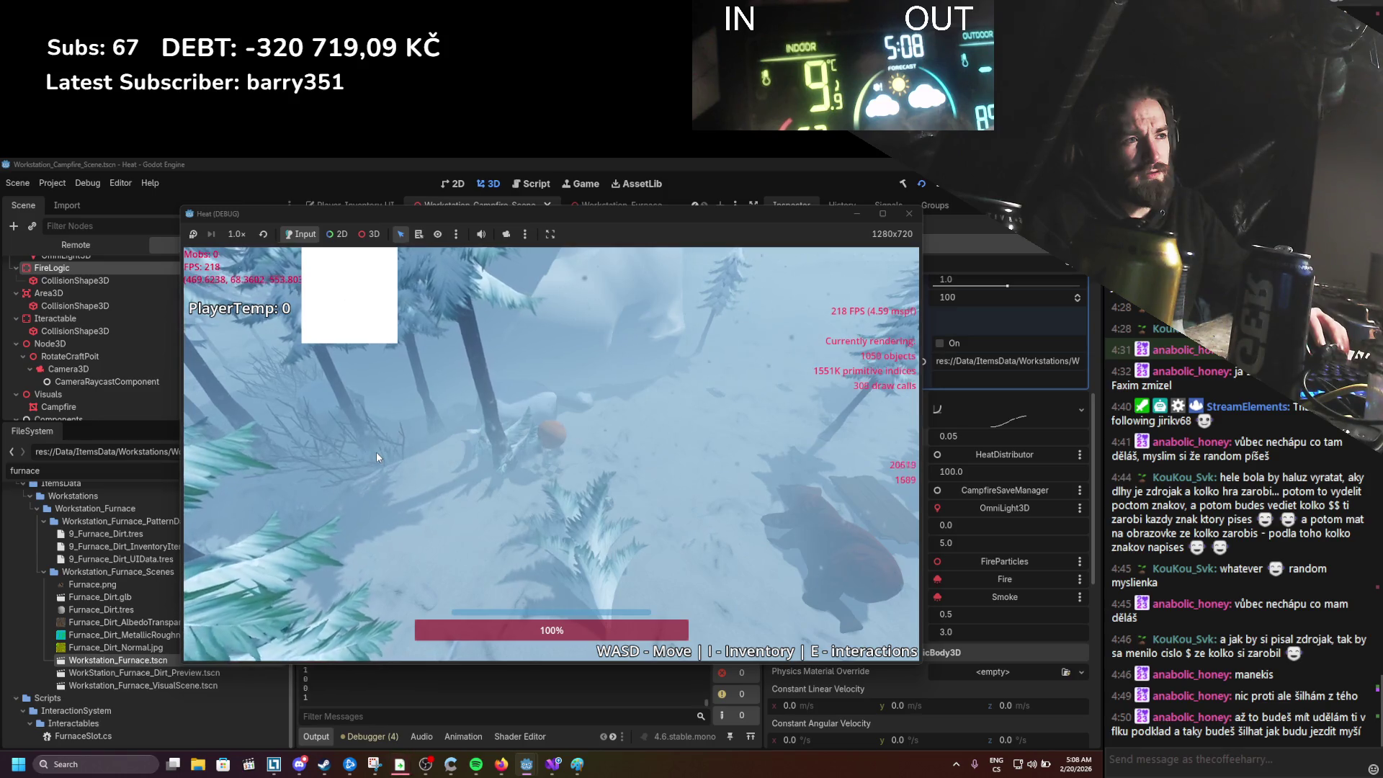
{"action": "key", "text": "w"}
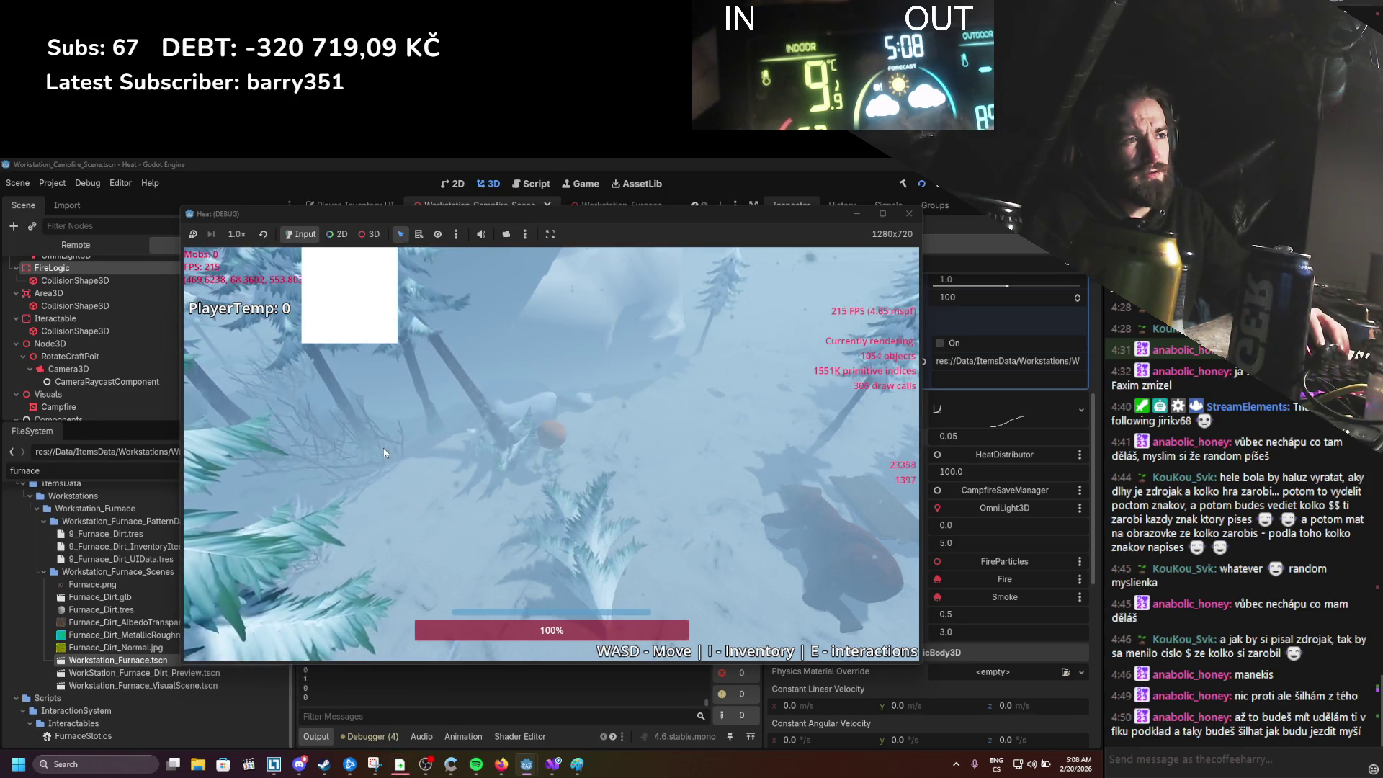
{"action": "key", "text": "a"}
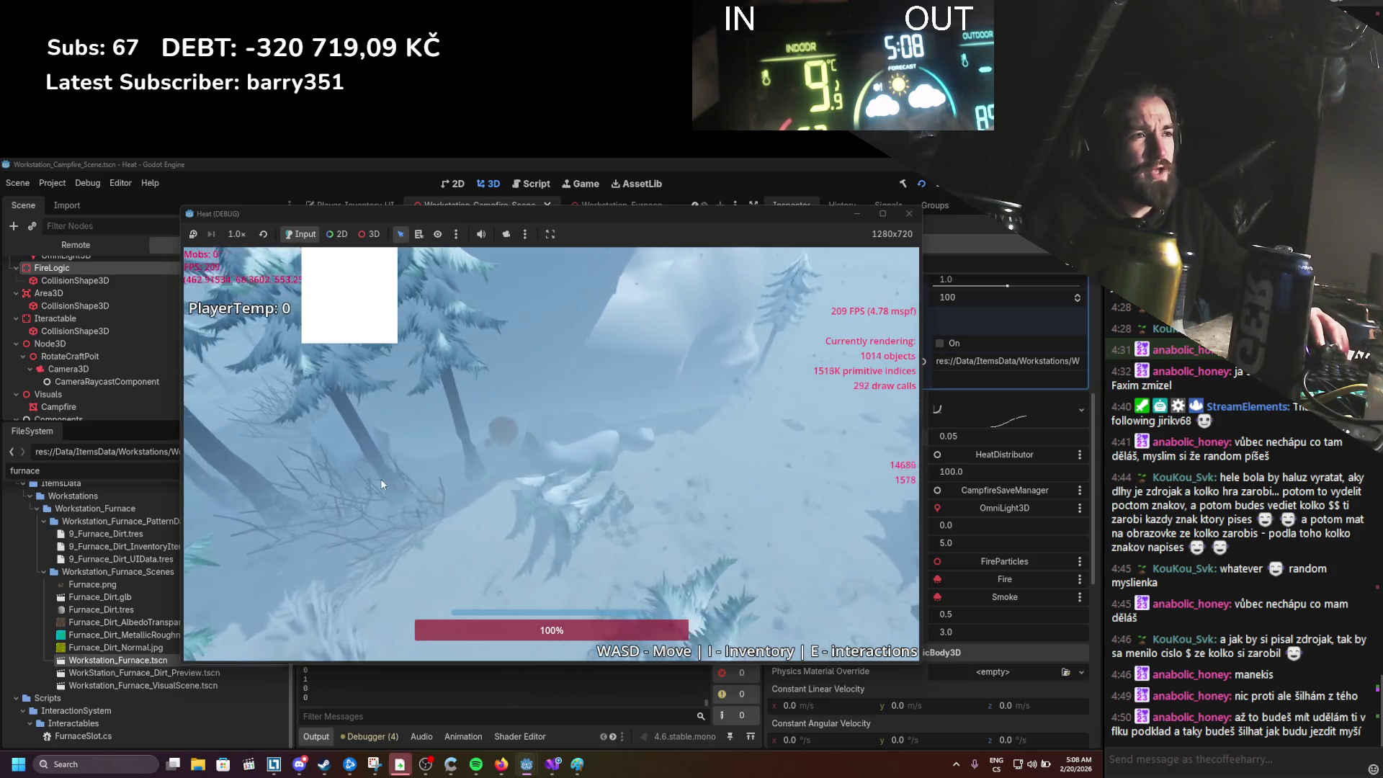
{"action": "key", "text": "w"}
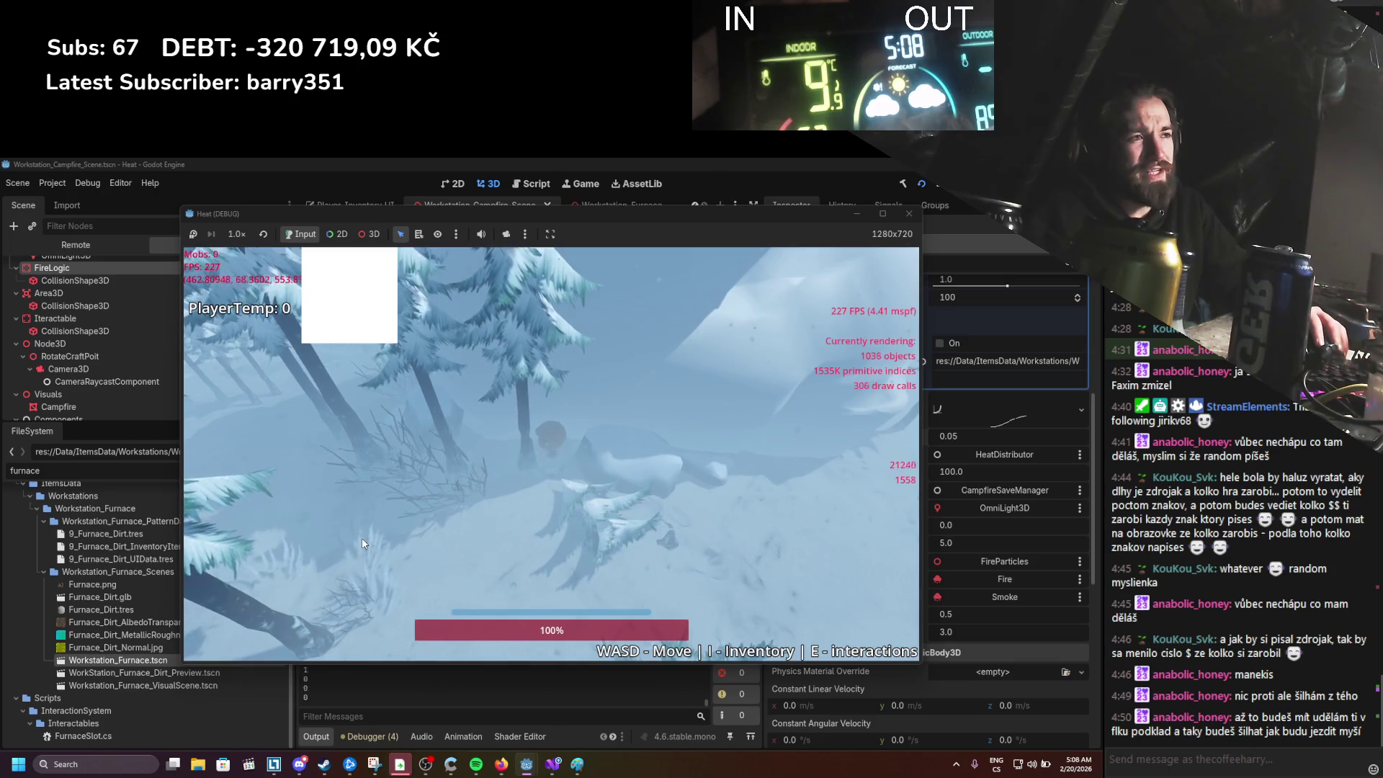
{"action": "key", "text": "s"}
{"action": "key", "text": "d"}
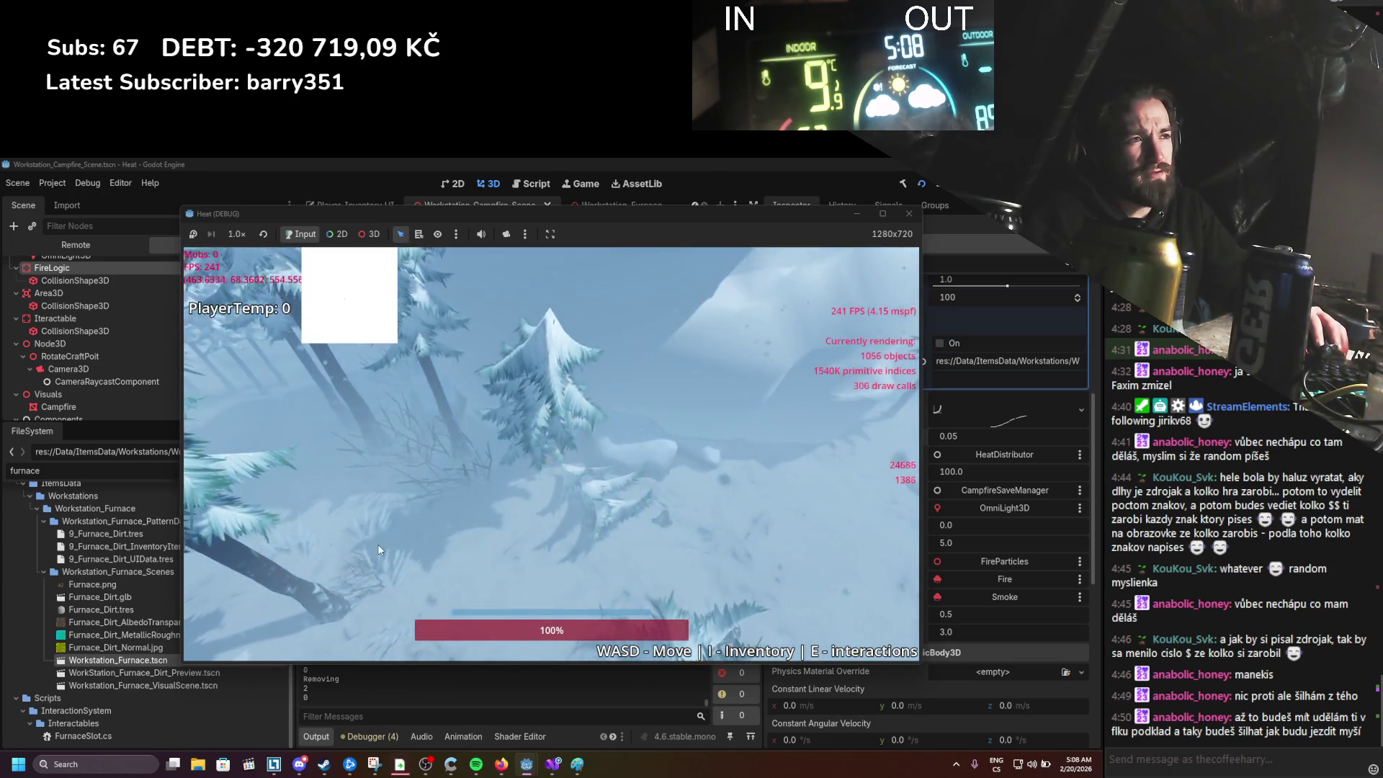
Step: Walk past the trees into the clearing and drag the three-log stack out
{"action": "key", "text": "w"}
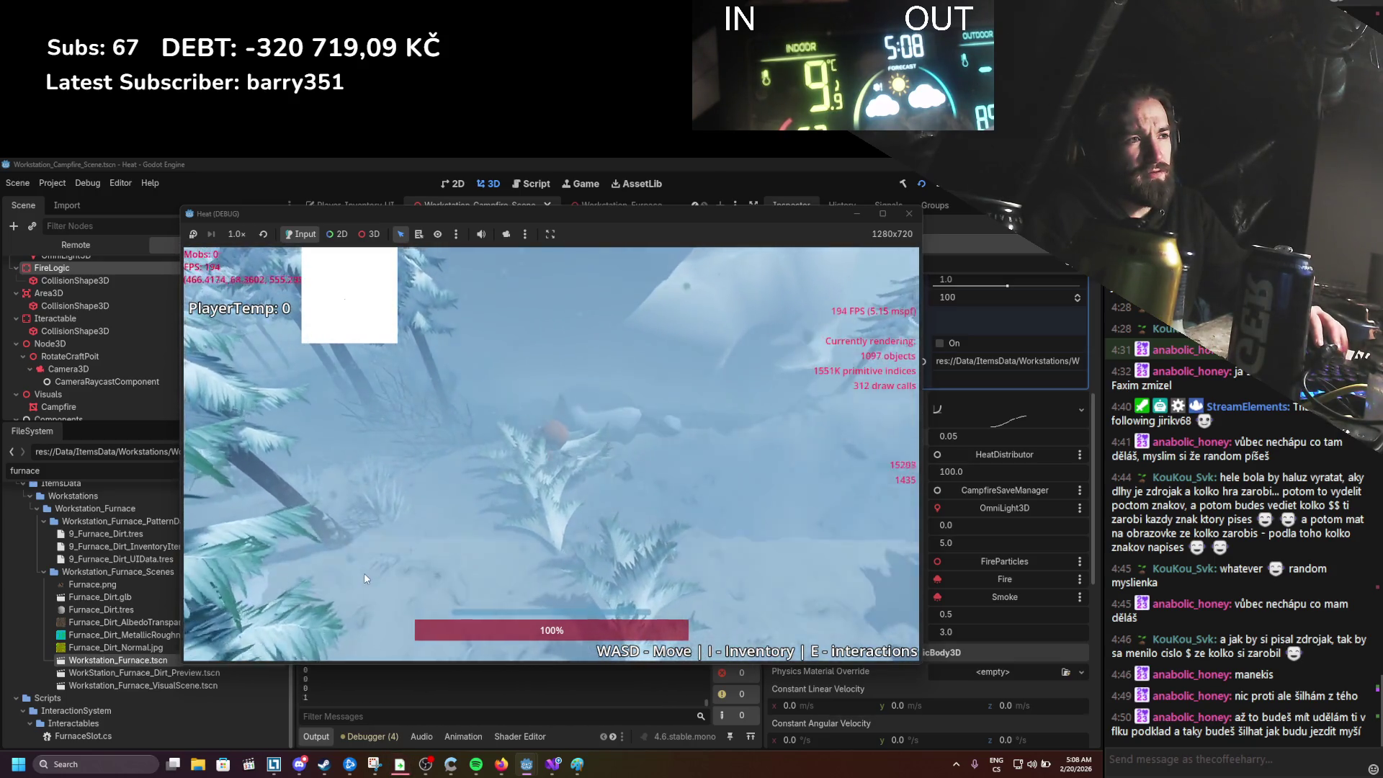
{"action": "key", "text": "d"}
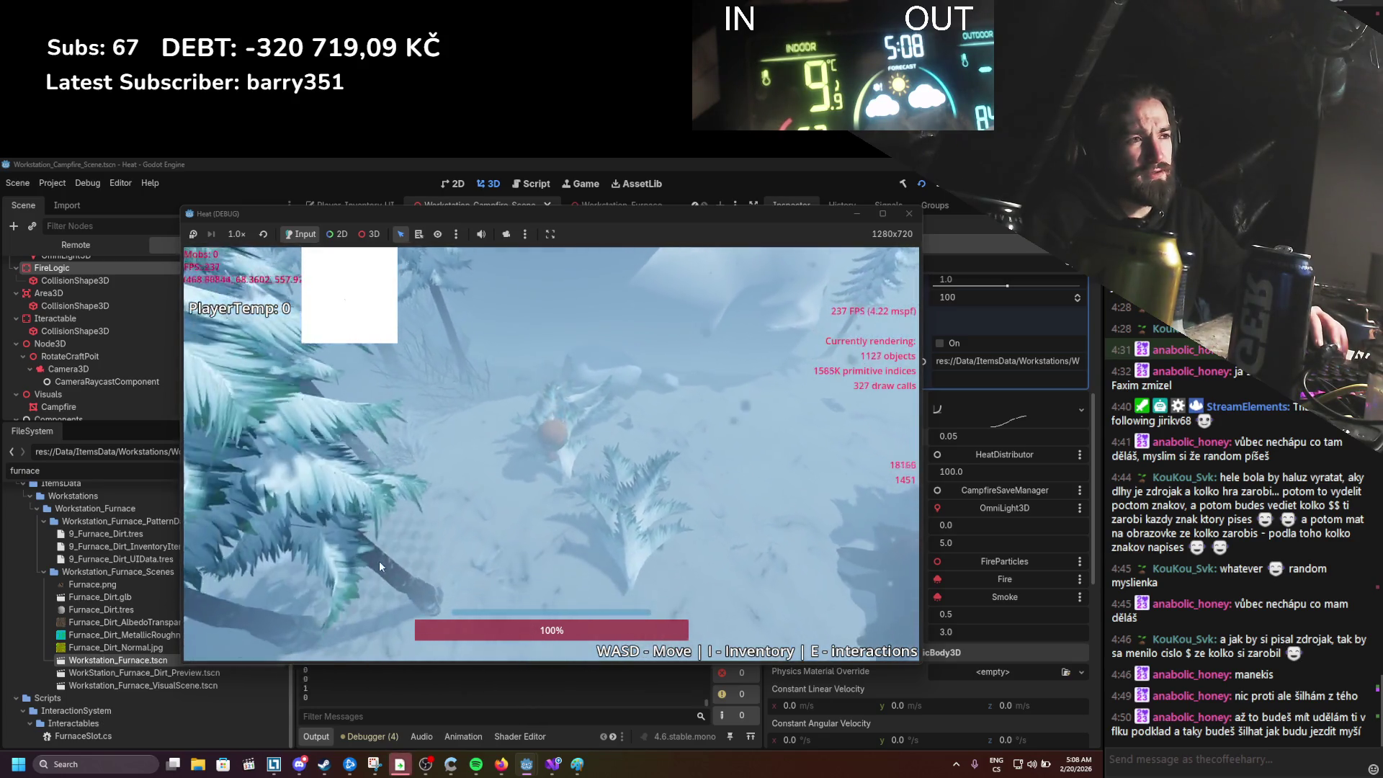
{"action": "key", "text": "s"}
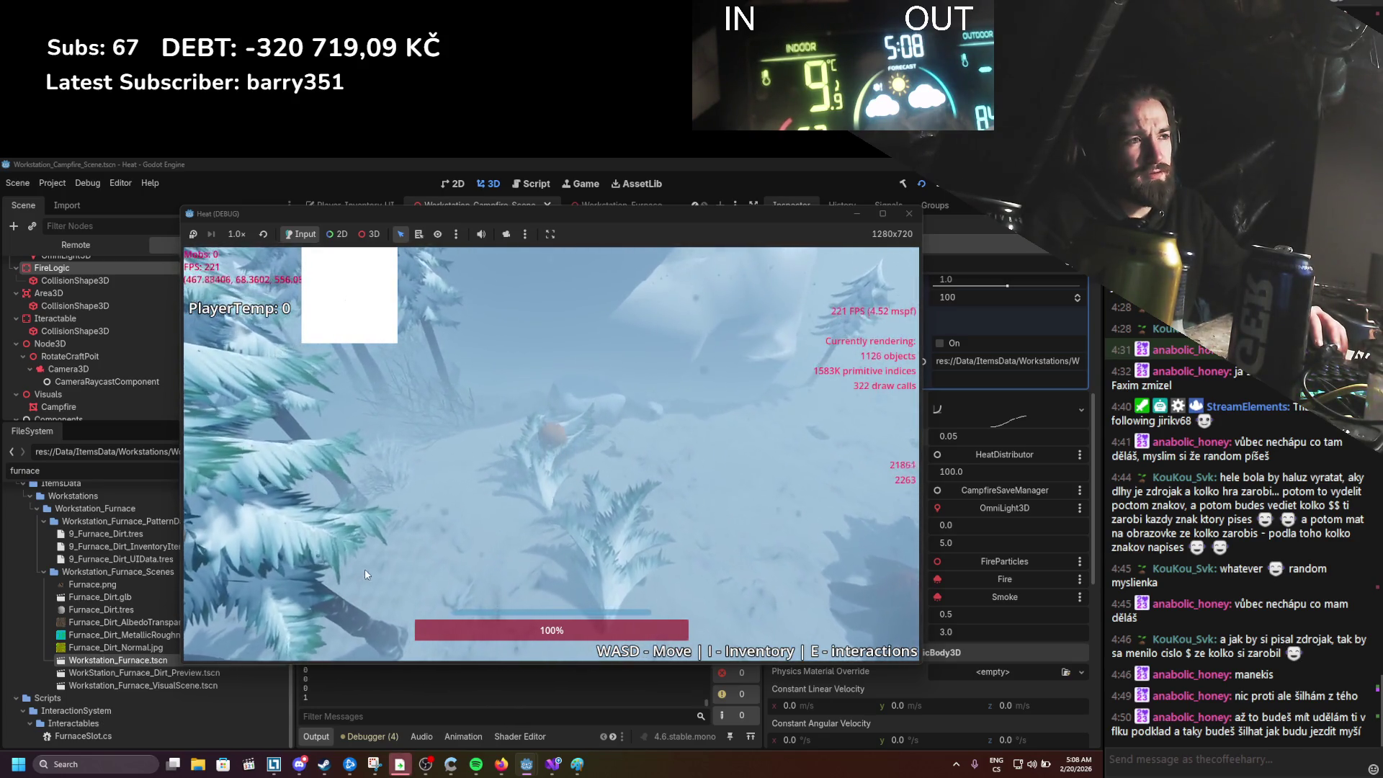
{"action": "key", "text": "w"}
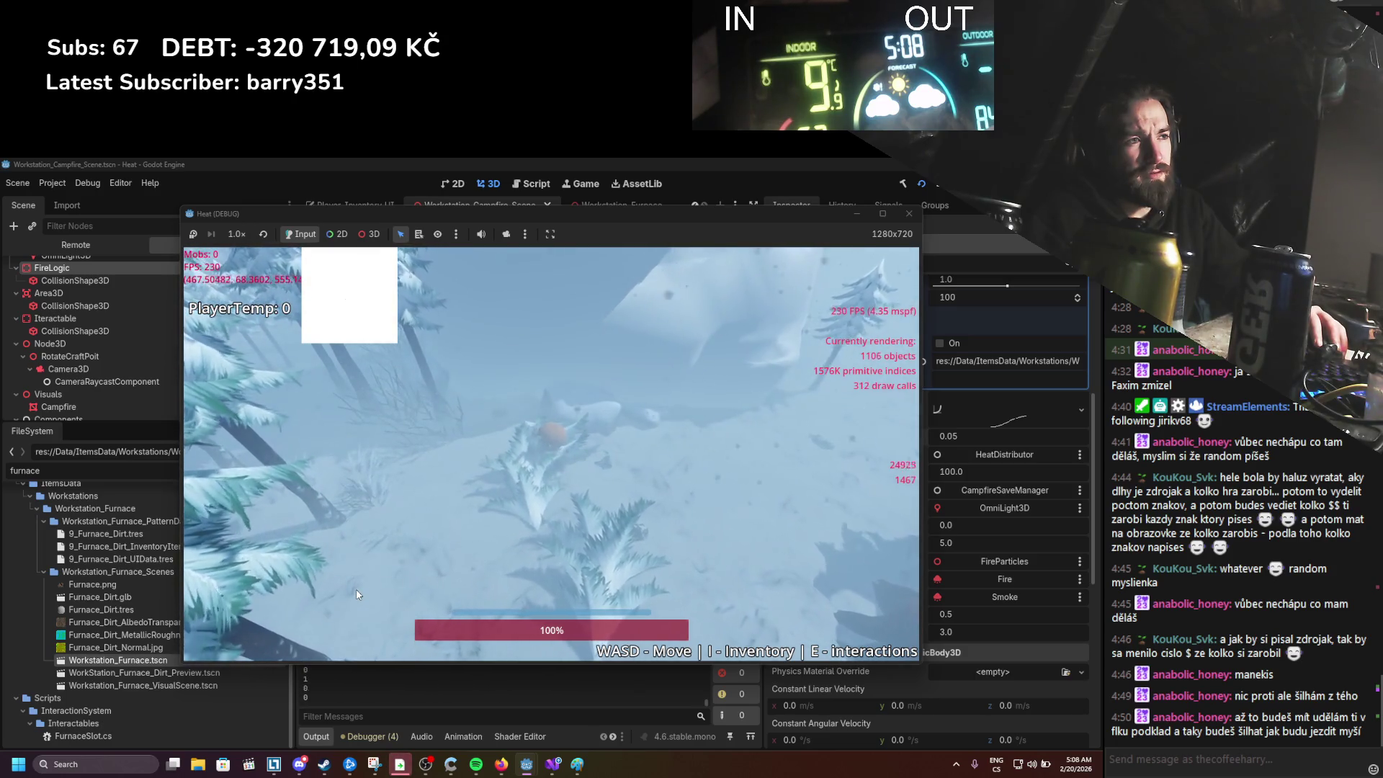
{"action": "key", "text": "d"}
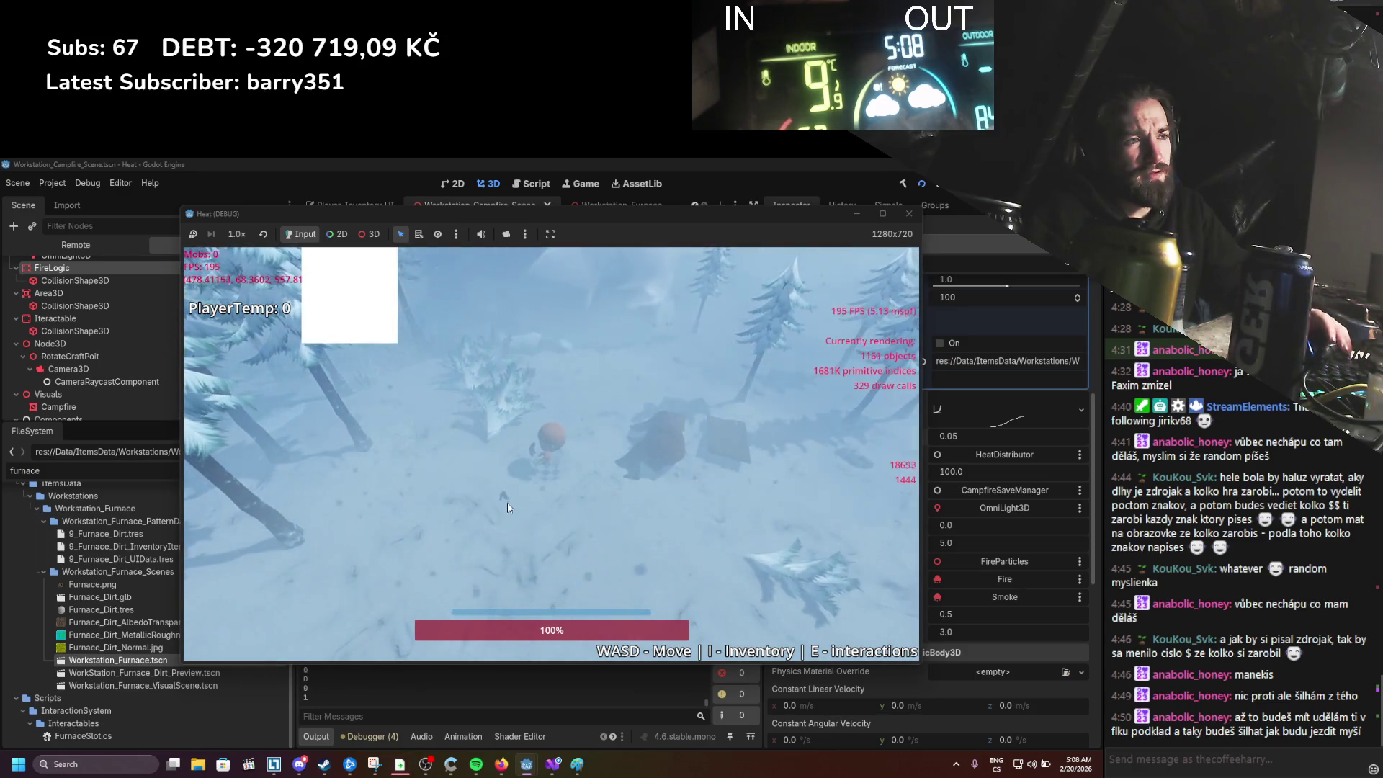
{"action": "key", "text": "i"}
{"action": "mouse_move", "coordinate": [373, 374]}
{"action": "left_mouse_down"}
{"action": "mouse_move", "coordinate": [353, 380]}
{"action": "mouse_move", "coordinate": [436, 474]}
{"action": "mouse_move", "coordinate": [508, 504]}
{"action": "left_mouse_up"}
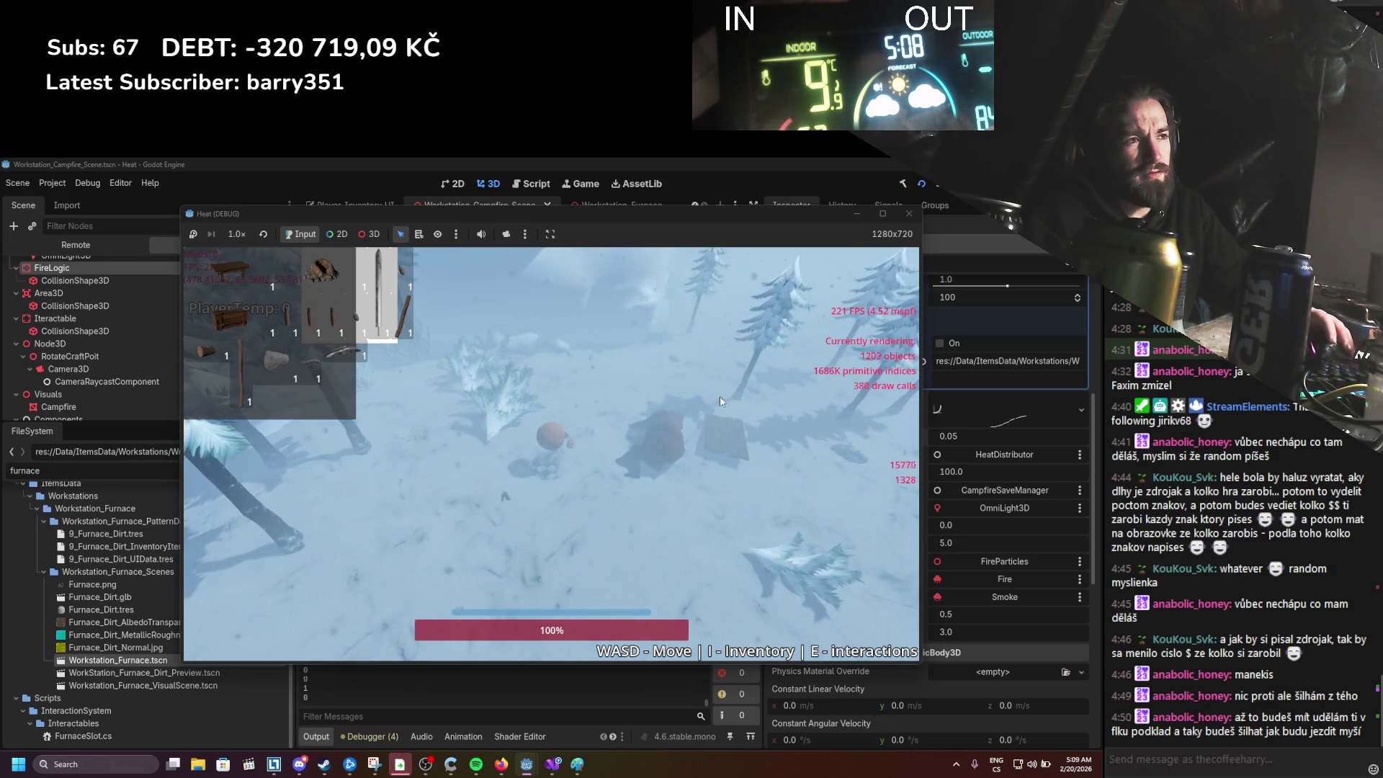
Step: Stop the game and set FireLogic's Speed Of Burn Rate Change to 0.1, then save
{"action": "left_click", "coordinate": [909, 213]}
{"action": "scroll", "coordinate": [932, 498], "scroll_direction": "down", "scroll_amount": 3}
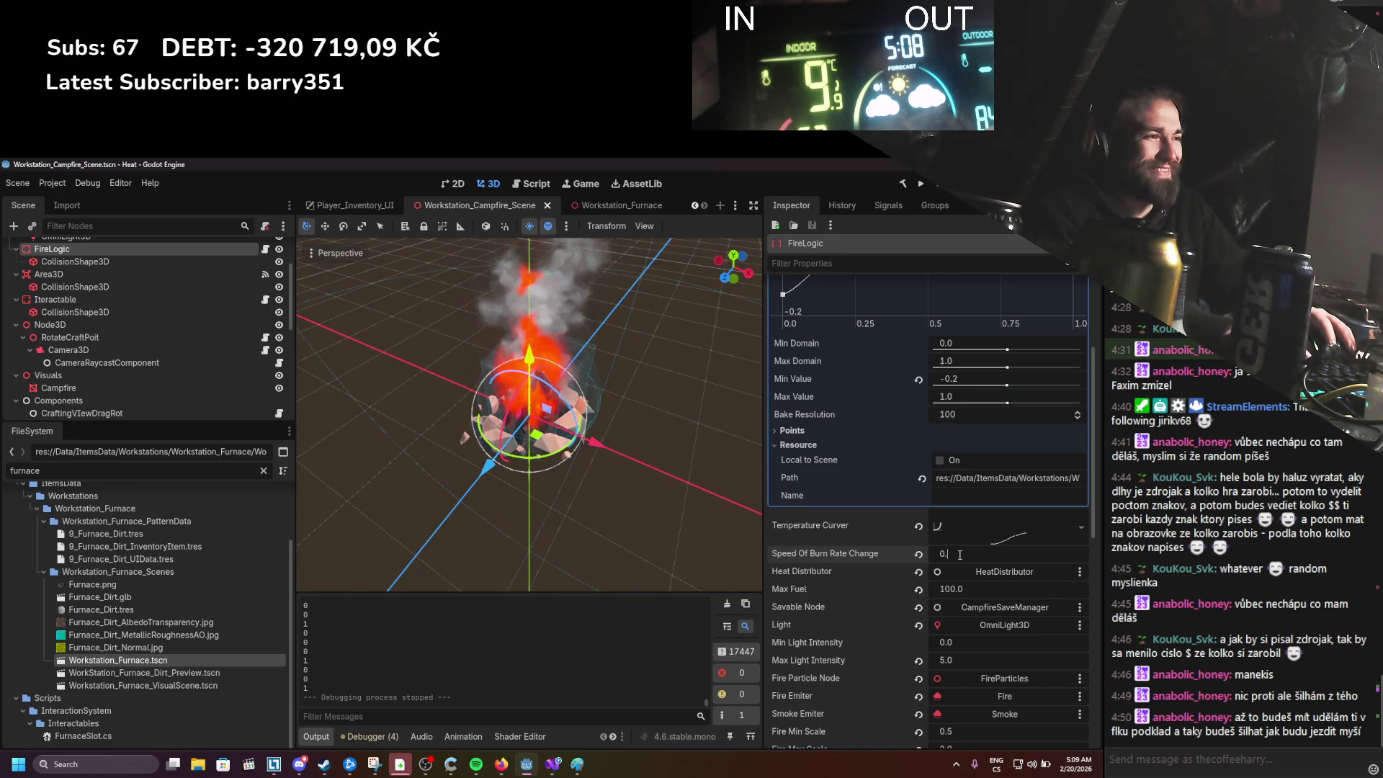
{"action": "key", "text": "ctrl+s"}
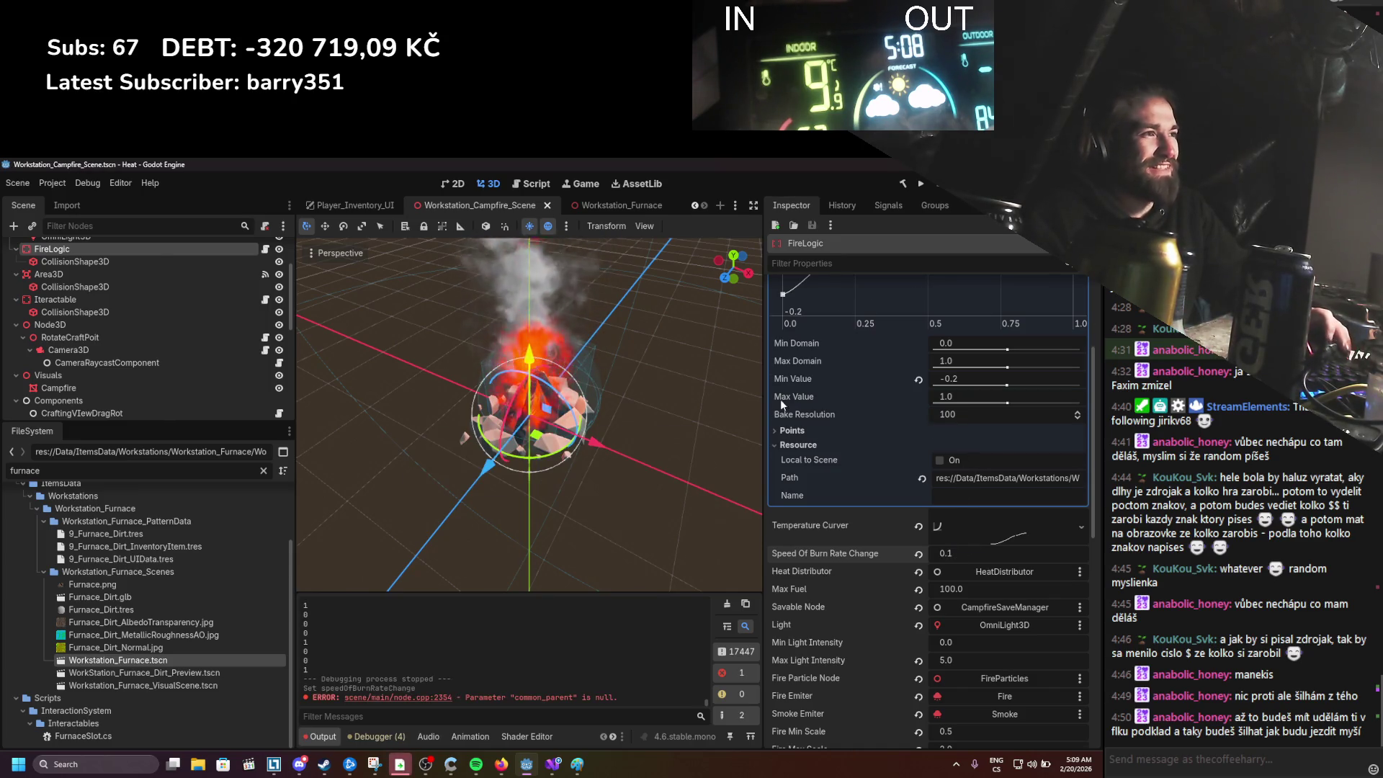
{"action": "scroll", "coordinate": [780, 399], "scroll_direction": "up", "scroll_amount": 5}
Step: Lower the Burn Rate Curve's first point to 0.05 and its tangent, save, and relaunch
{"action": "left_click_drag", "start_coordinate": [799, 464], "coordinate": [781, 464]}
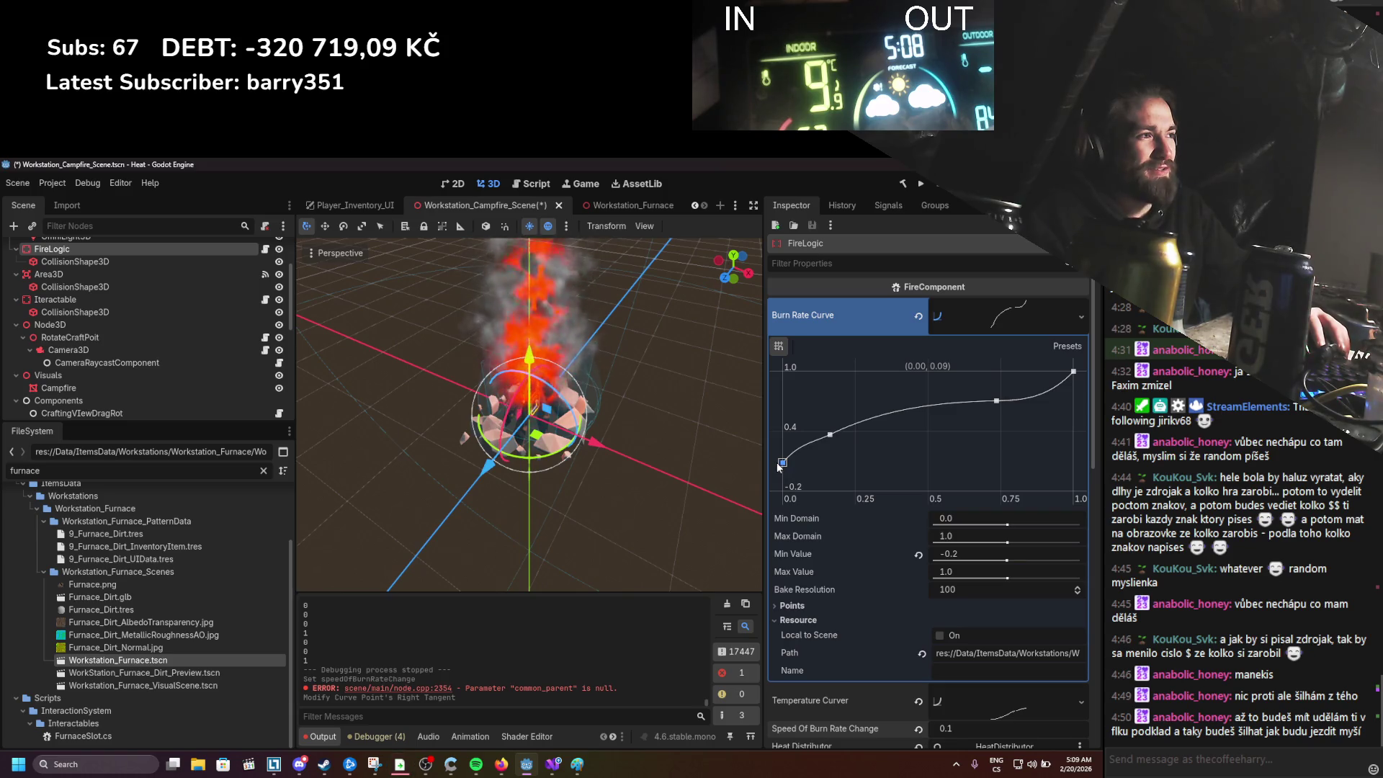
{"action": "left_click_drag", "start_coordinate": [776, 461], "coordinate": [770, 472]}
{"action": "key", "text": "ctrl+s"}
{"action": "left_click", "coordinate": [921, 183]}
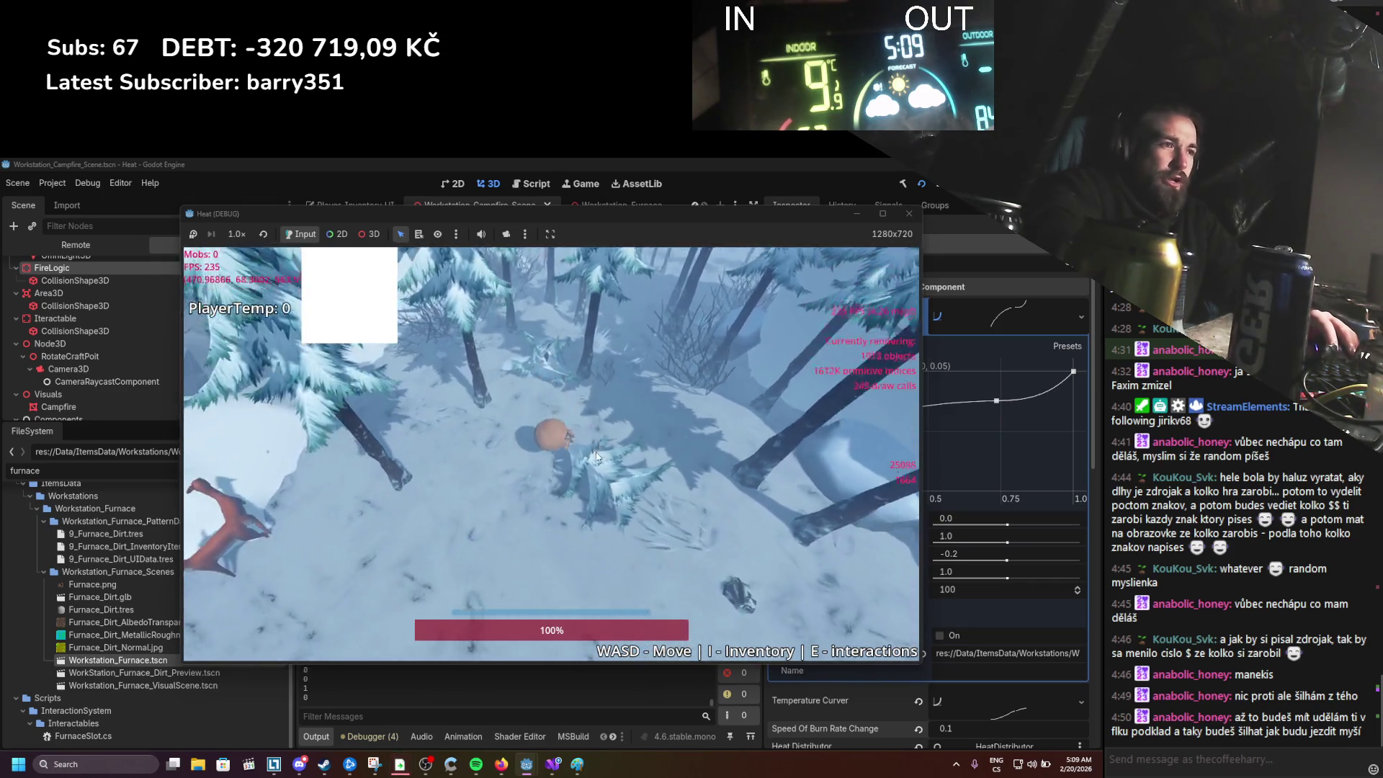
Step: Carry the six-log stack out of the inventory onto the ground
{"action": "key", "text": "i"}
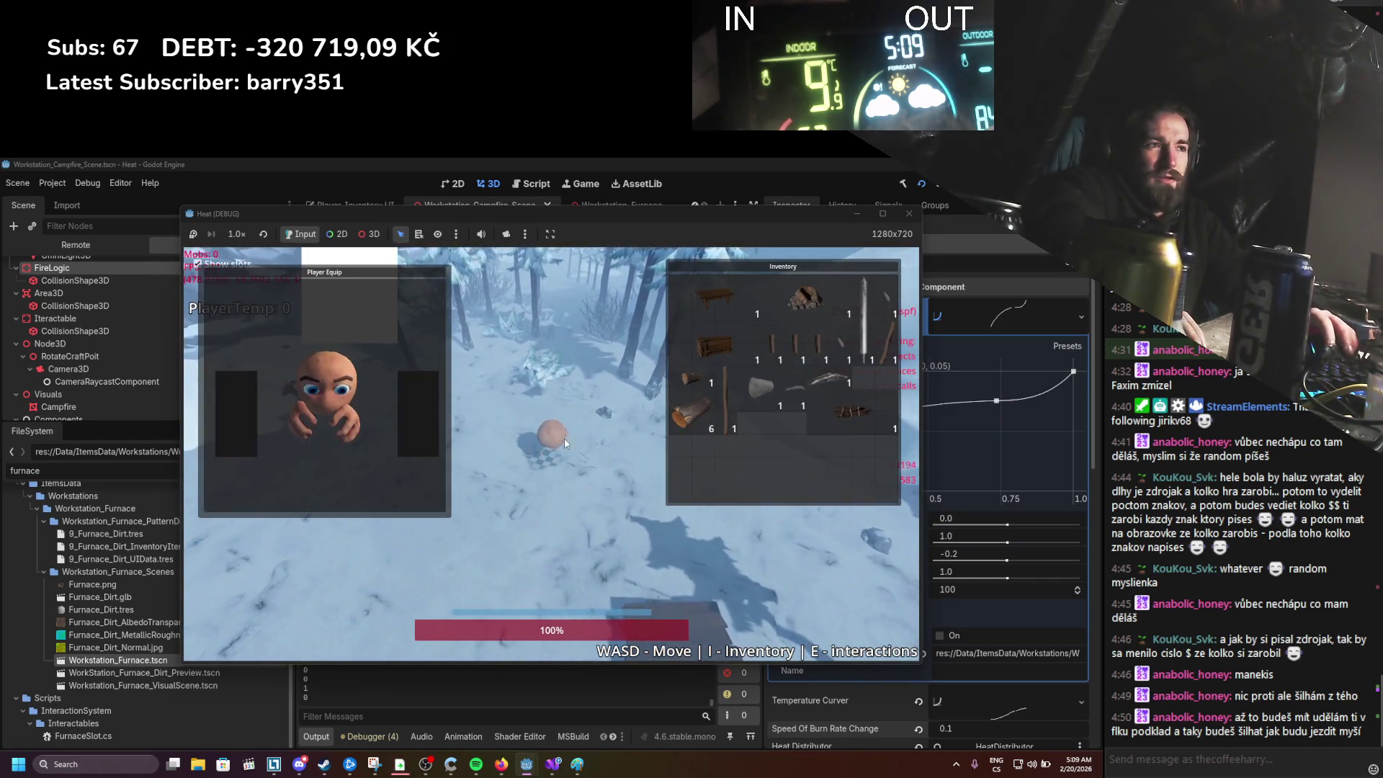
{"action": "key", "text": "i"}
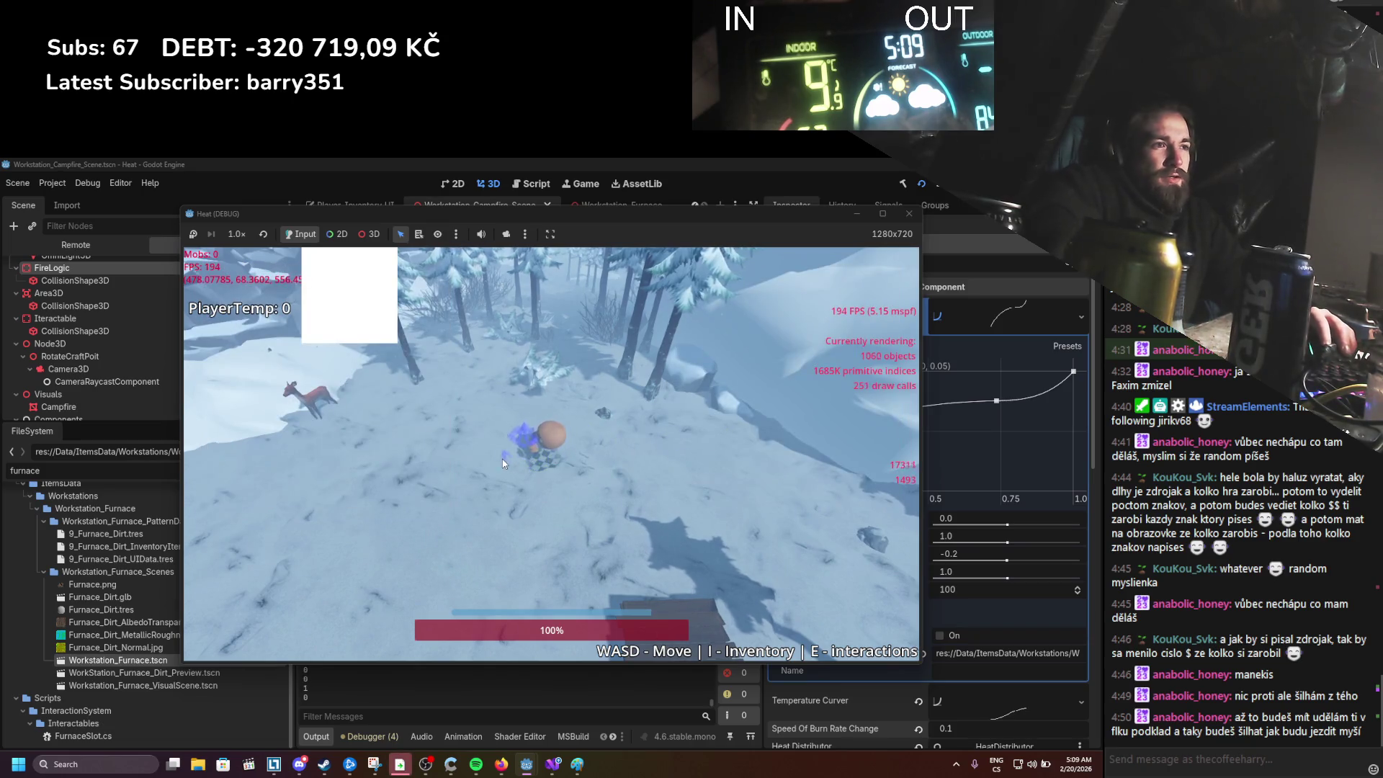
{"action": "key", "text": "i"}
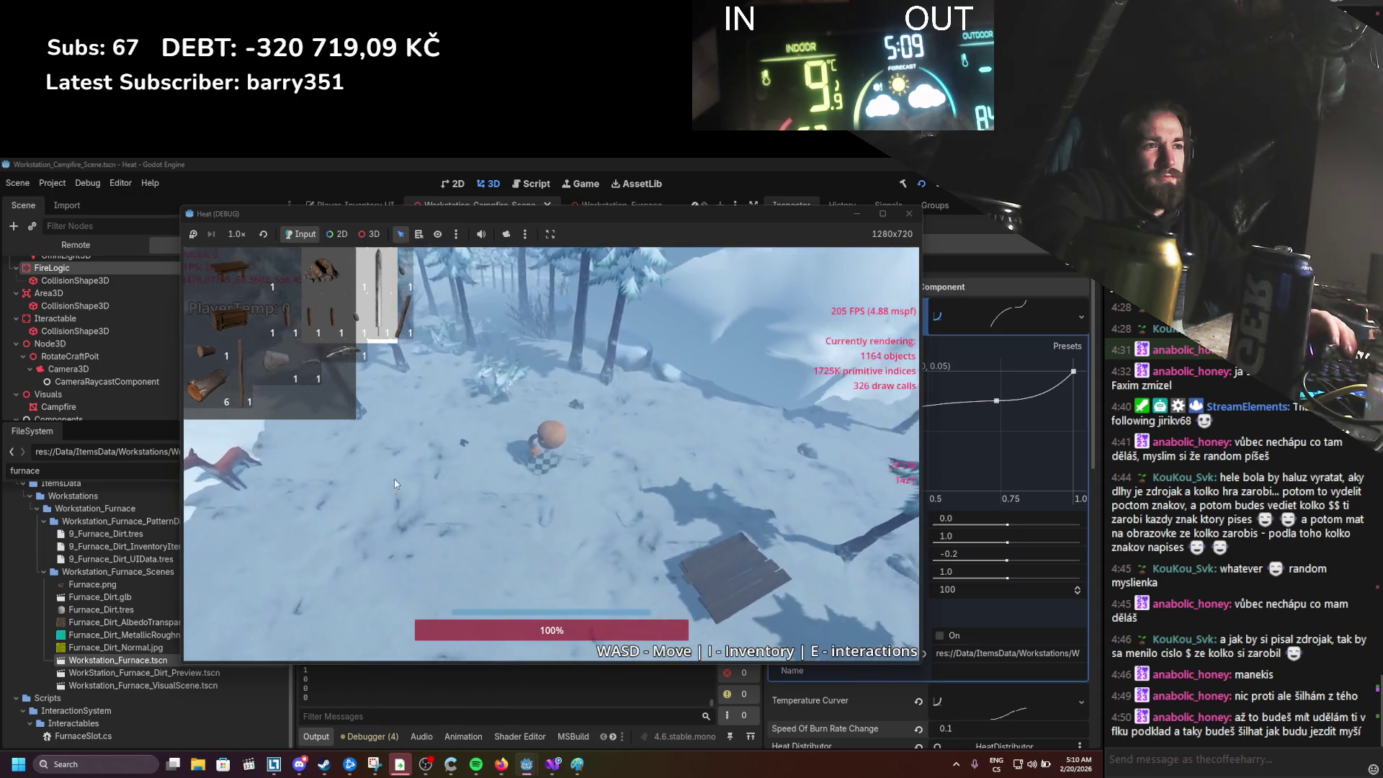
{"action": "key", "text": "i"}
{"action": "key", "text": "i"}
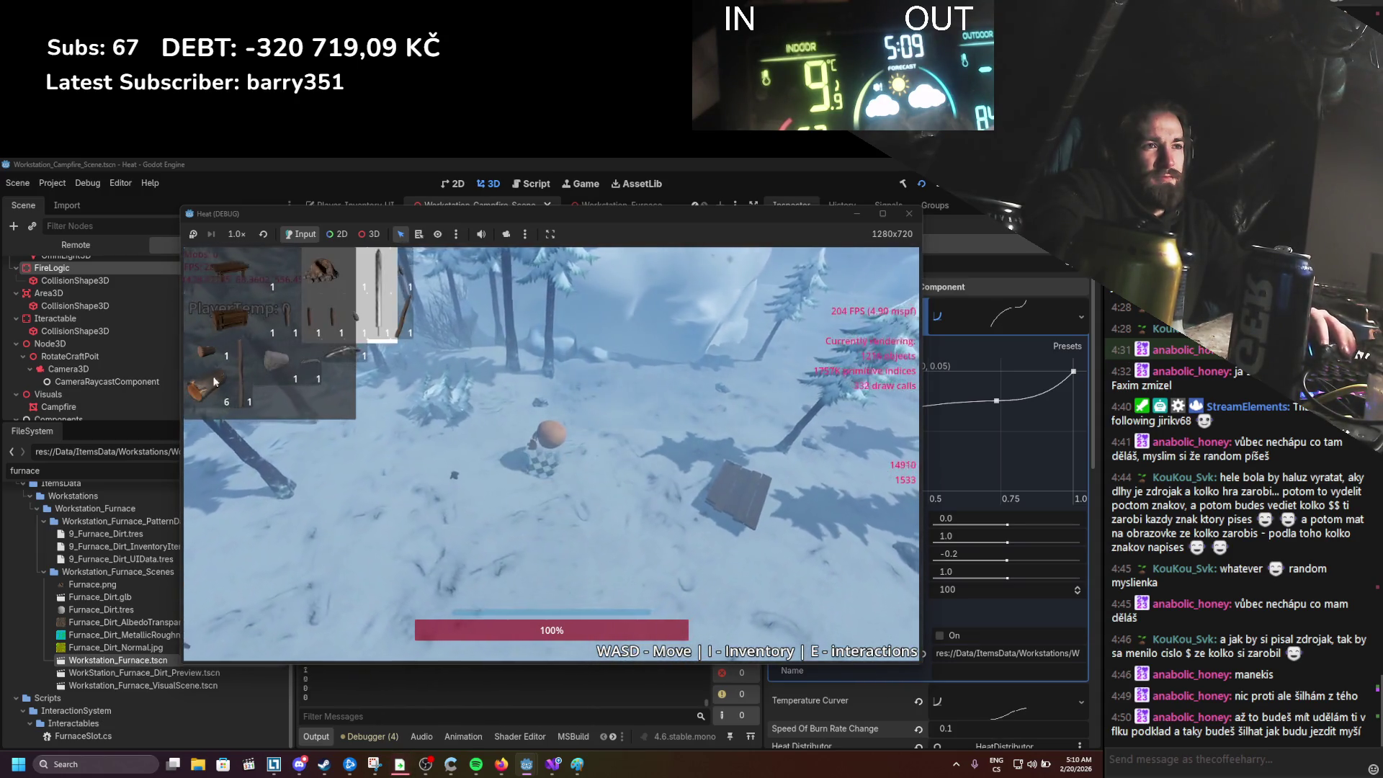
{"action": "left_click_drag", "start_coordinate": [315, 433], "coordinate": [461, 489]}
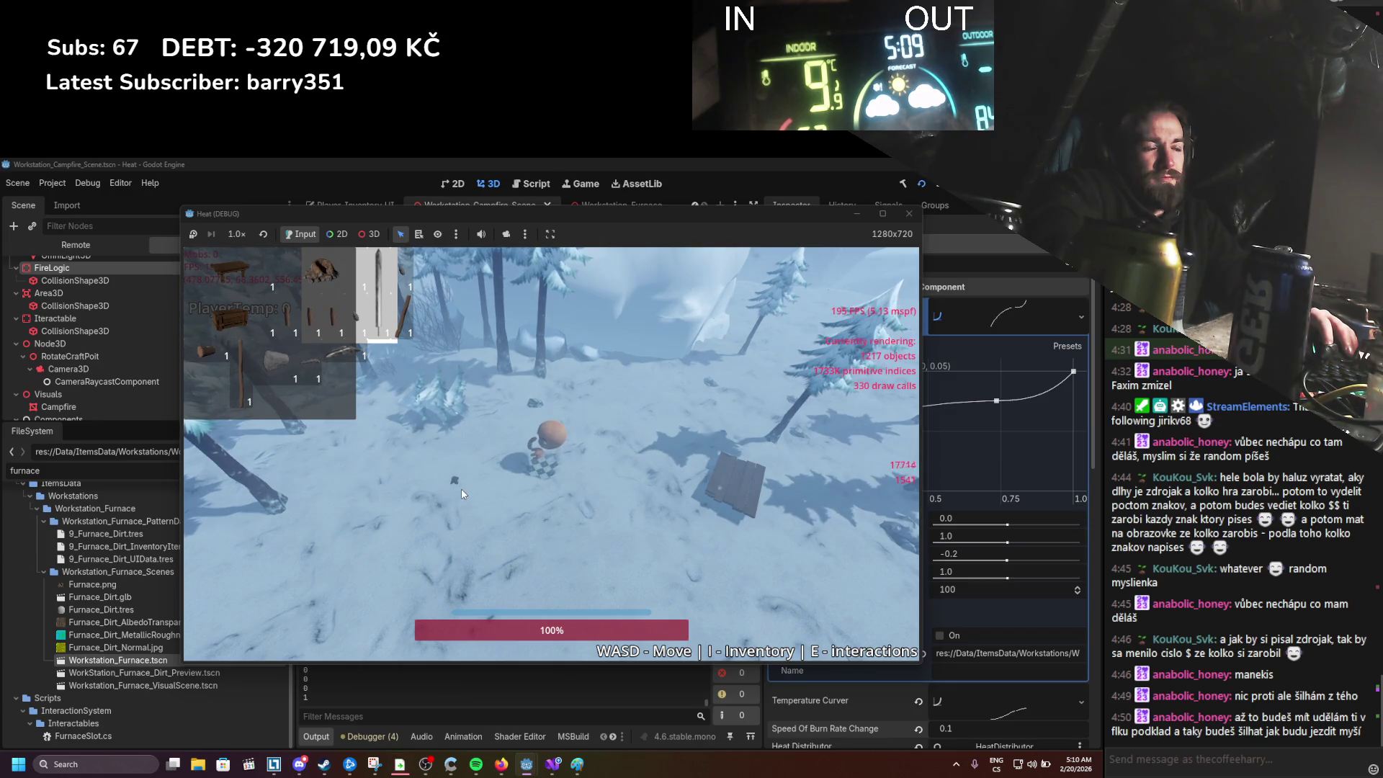
Step: Walk the player around past the dropped log toward the trees
{"action": "key", "text": "w"}
{"action": "key", "text": "a"}
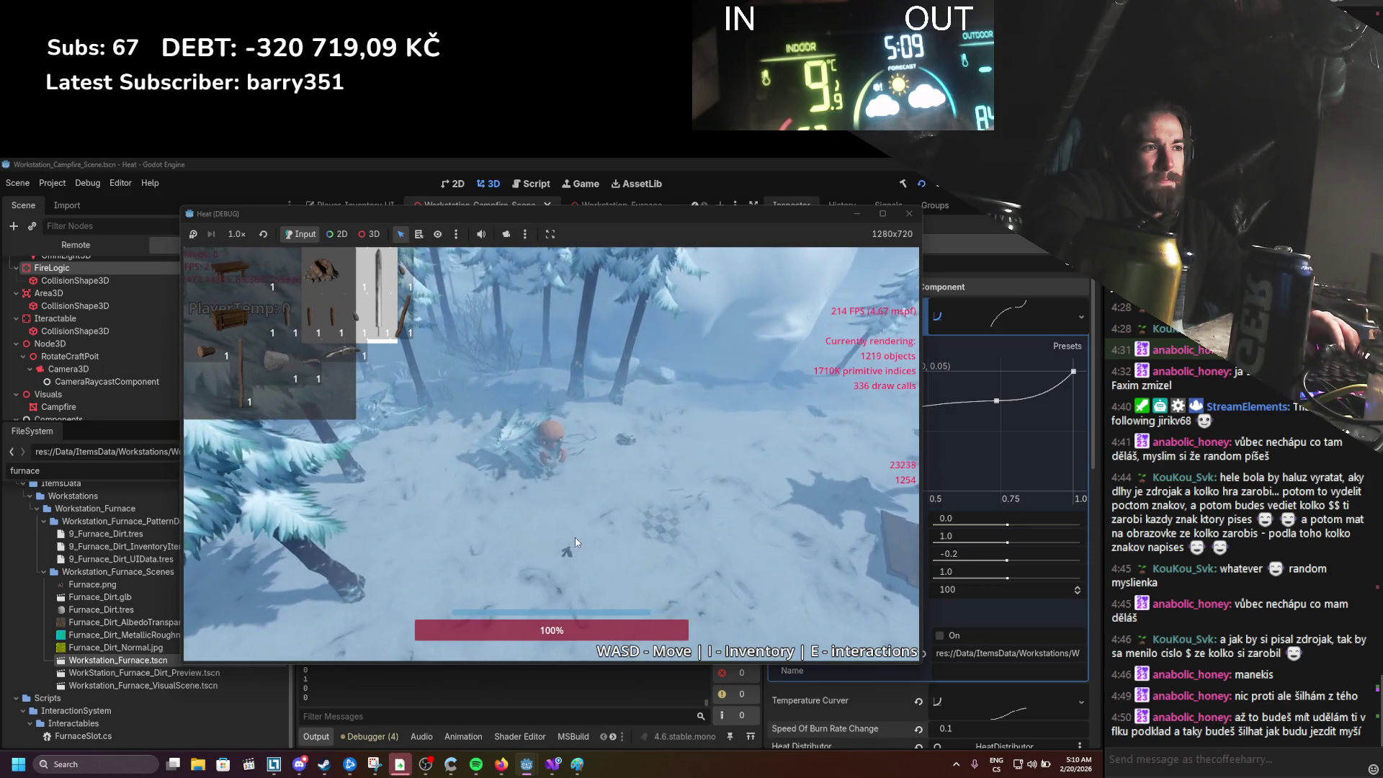
{"action": "key", "text": "s"}
{"action": "key", "text": "w"}
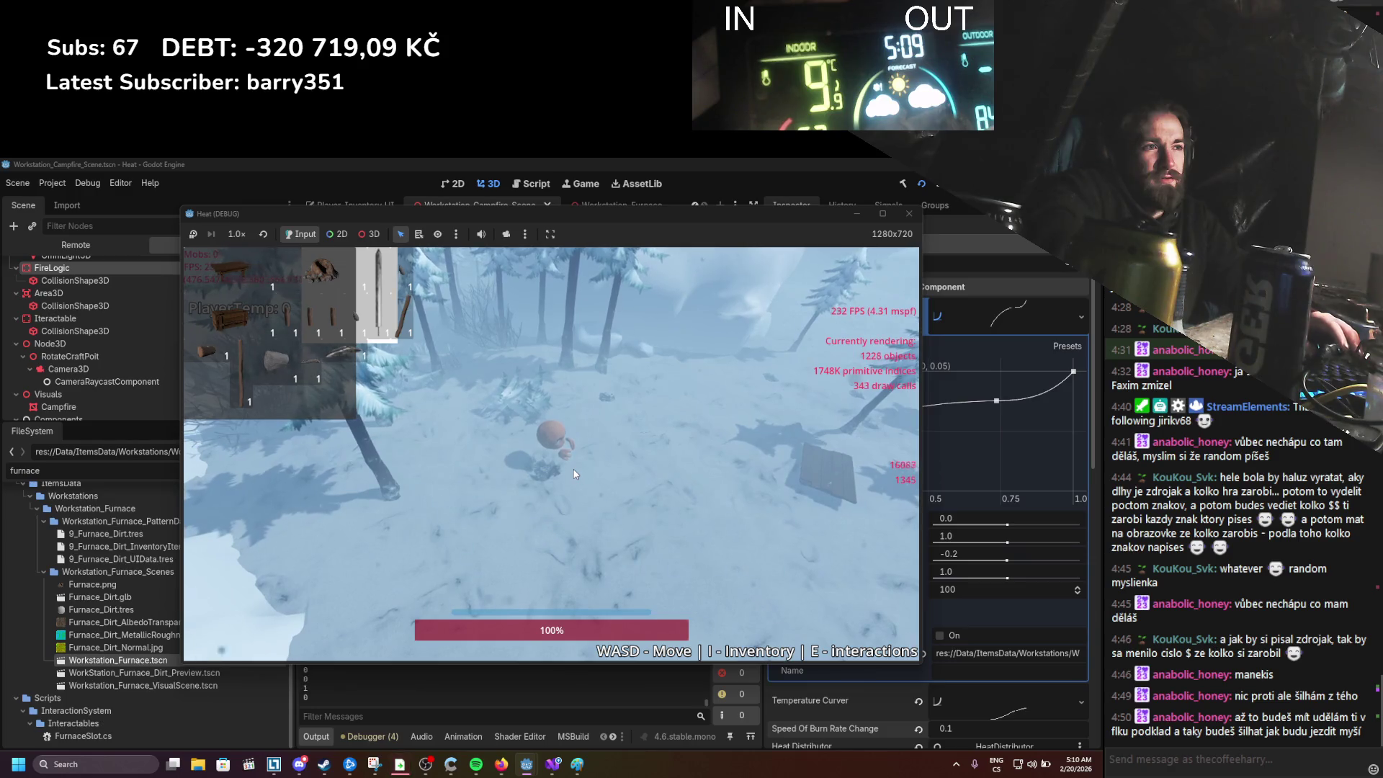
{"action": "key", "text": "d"}
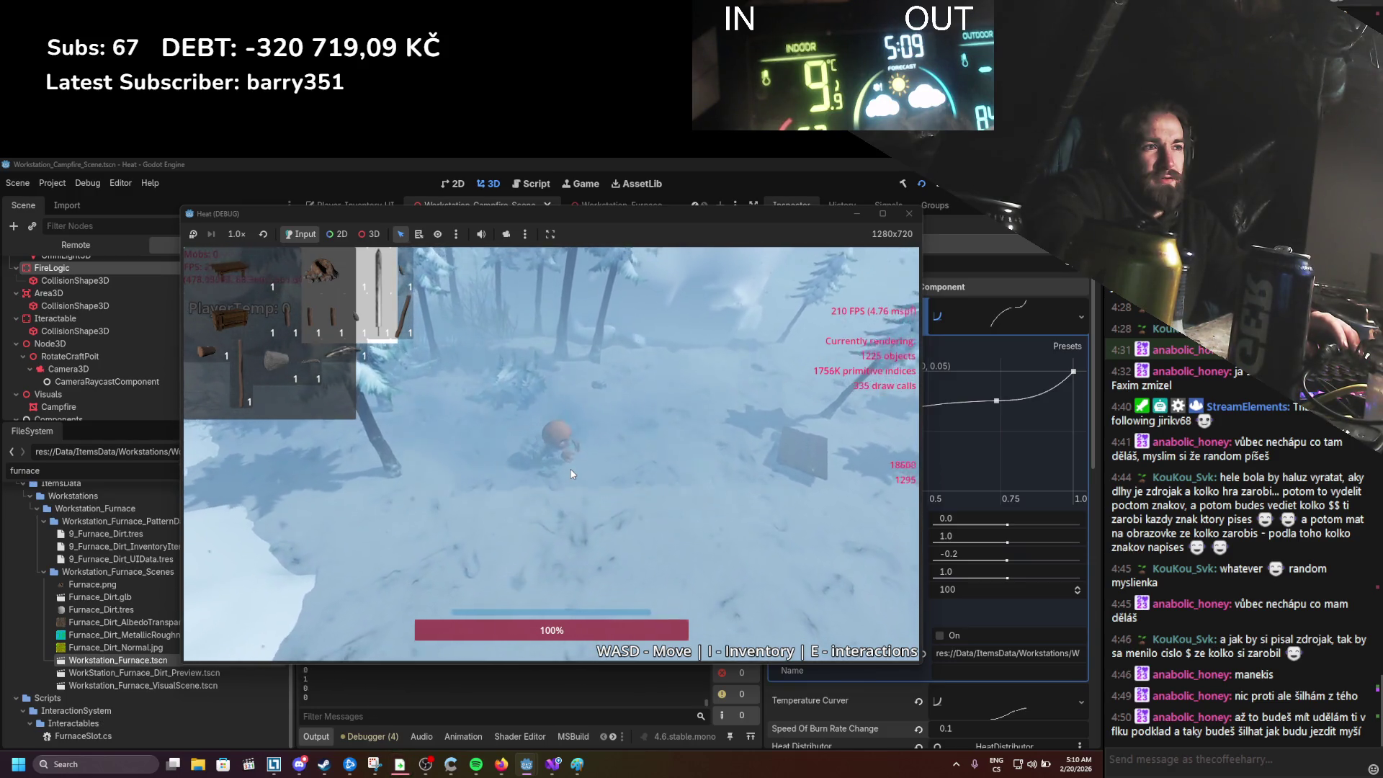
{"action": "key", "text": "a"}
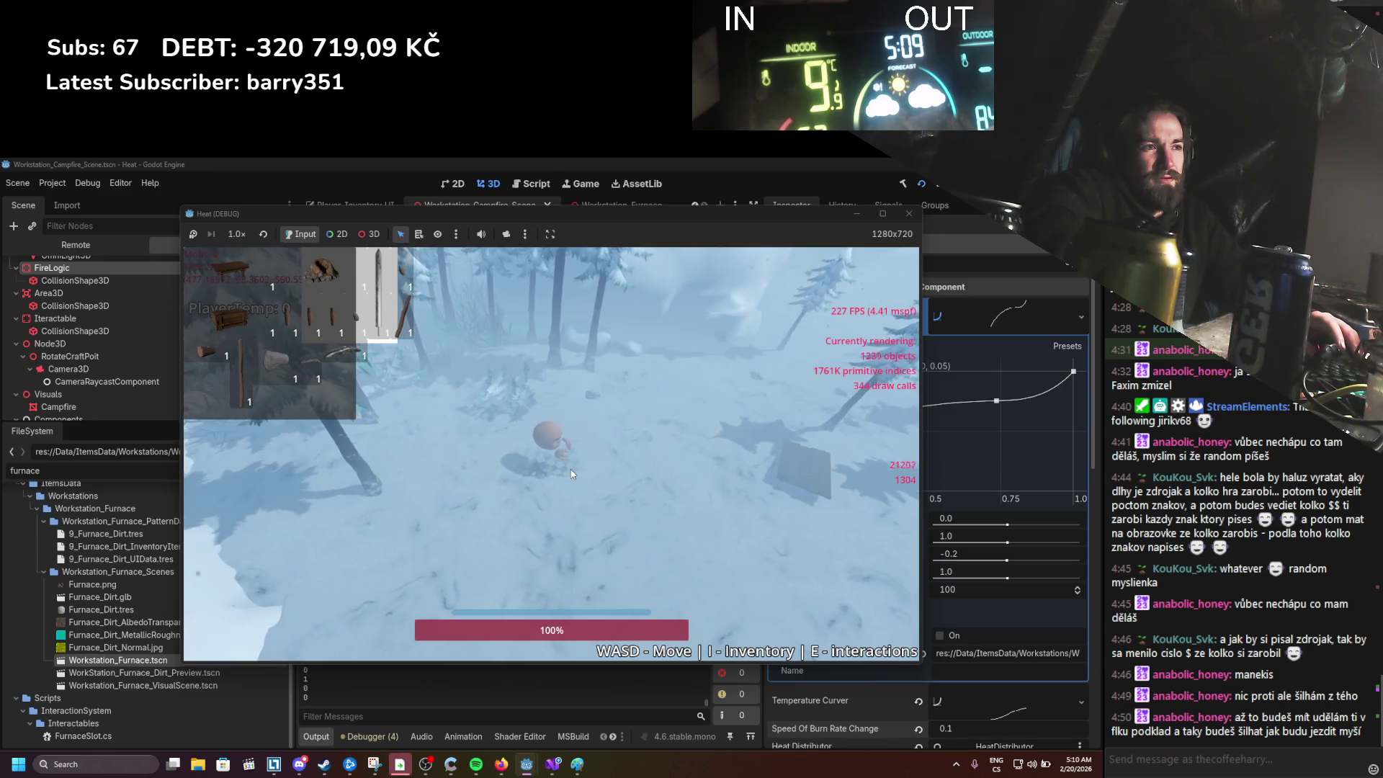
{"action": "key", "text": "w"}
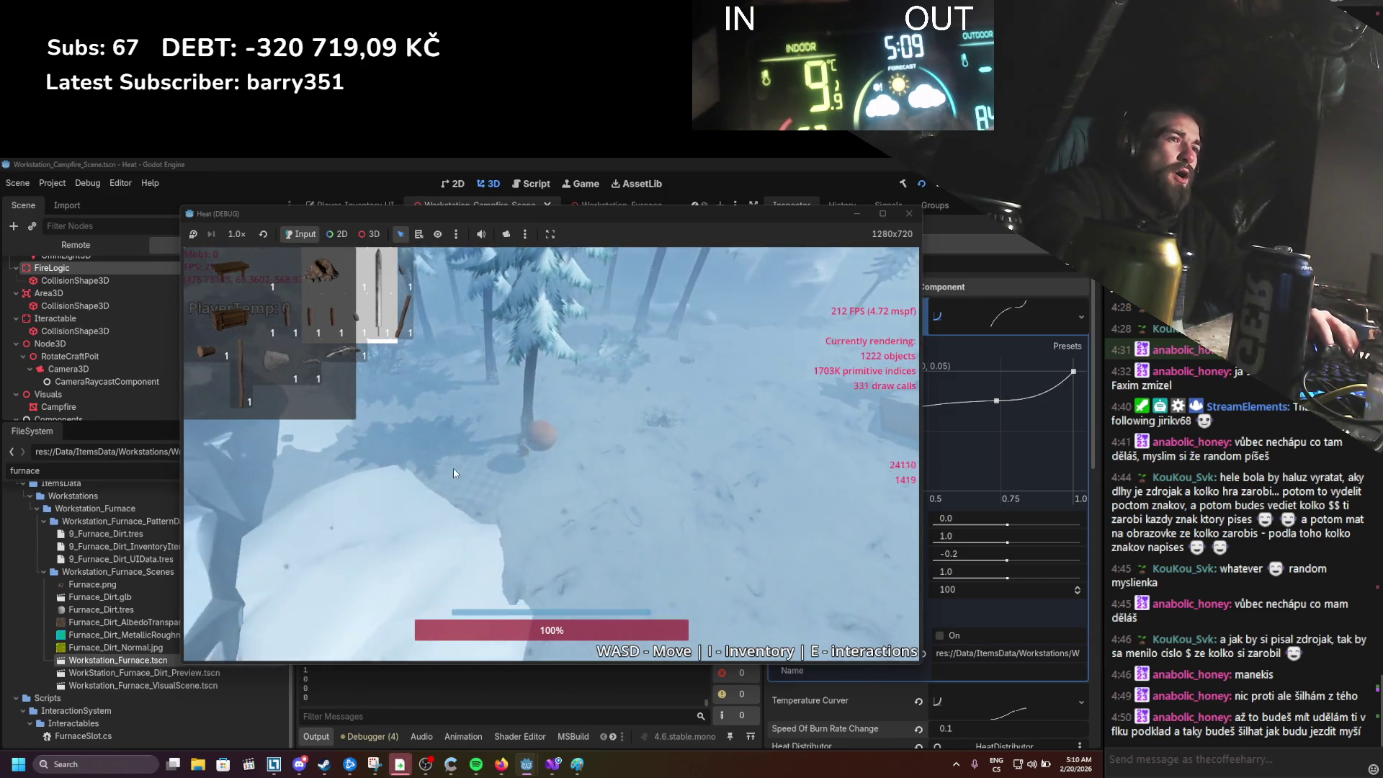
{"action": "key", "text": "w"}
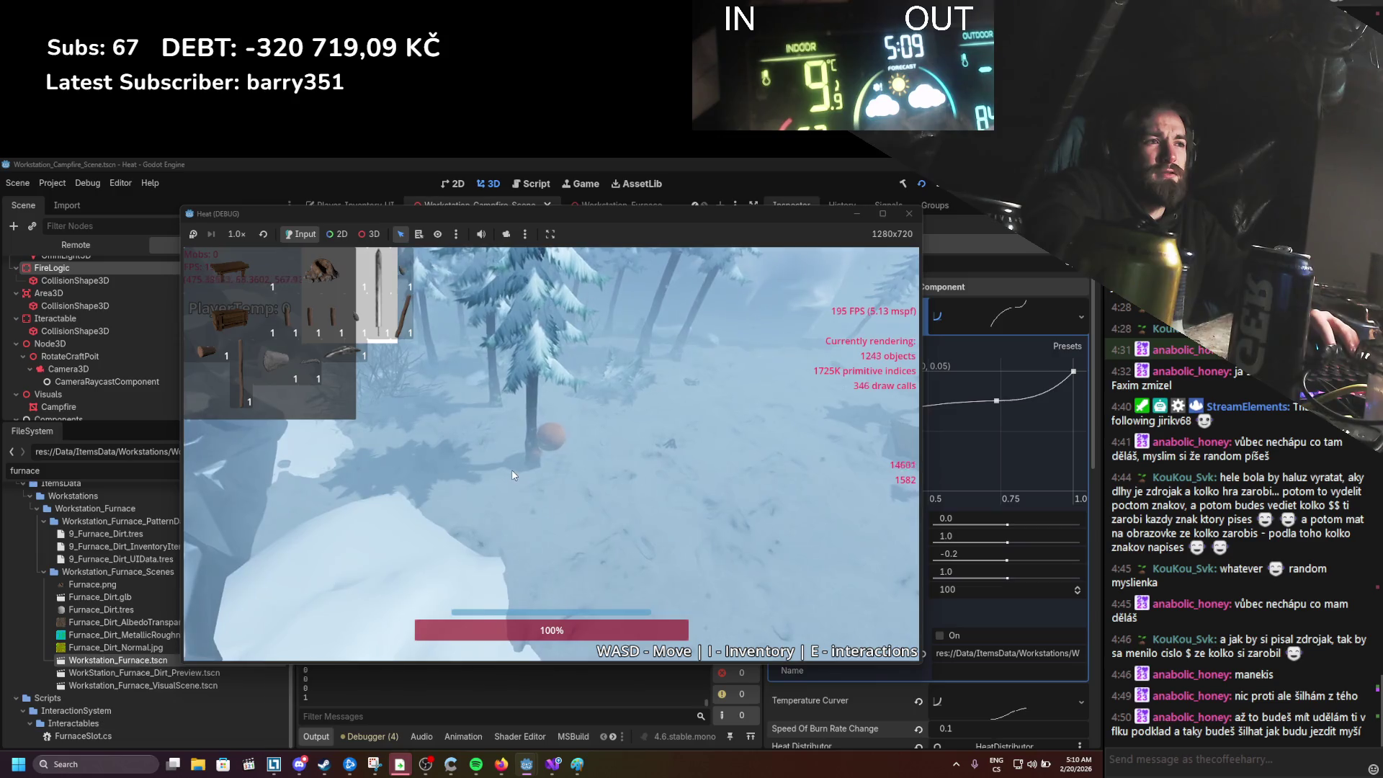
Step: Move the player around the snowy and fallen trees to test movement
{"action": "key", "text": "i"}
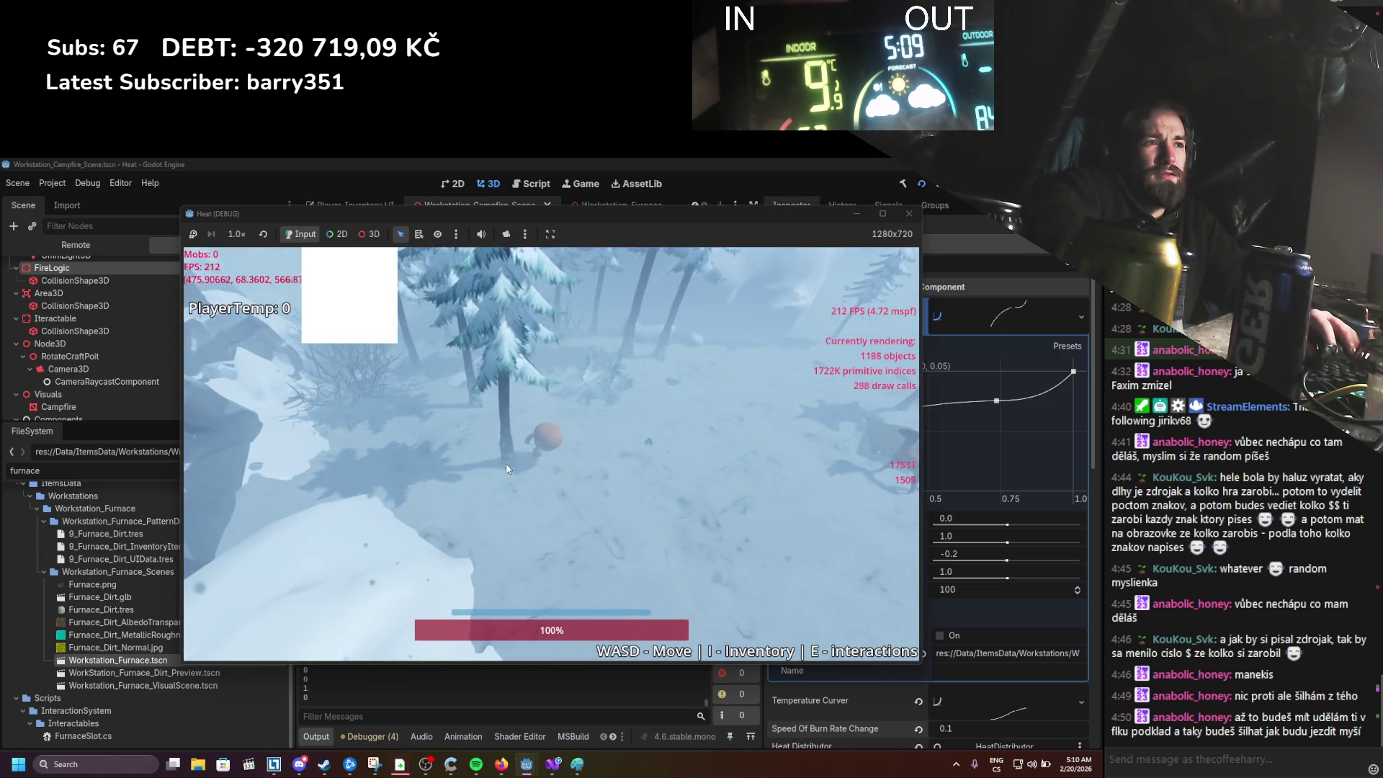
{"action": "key", "text": "w"}
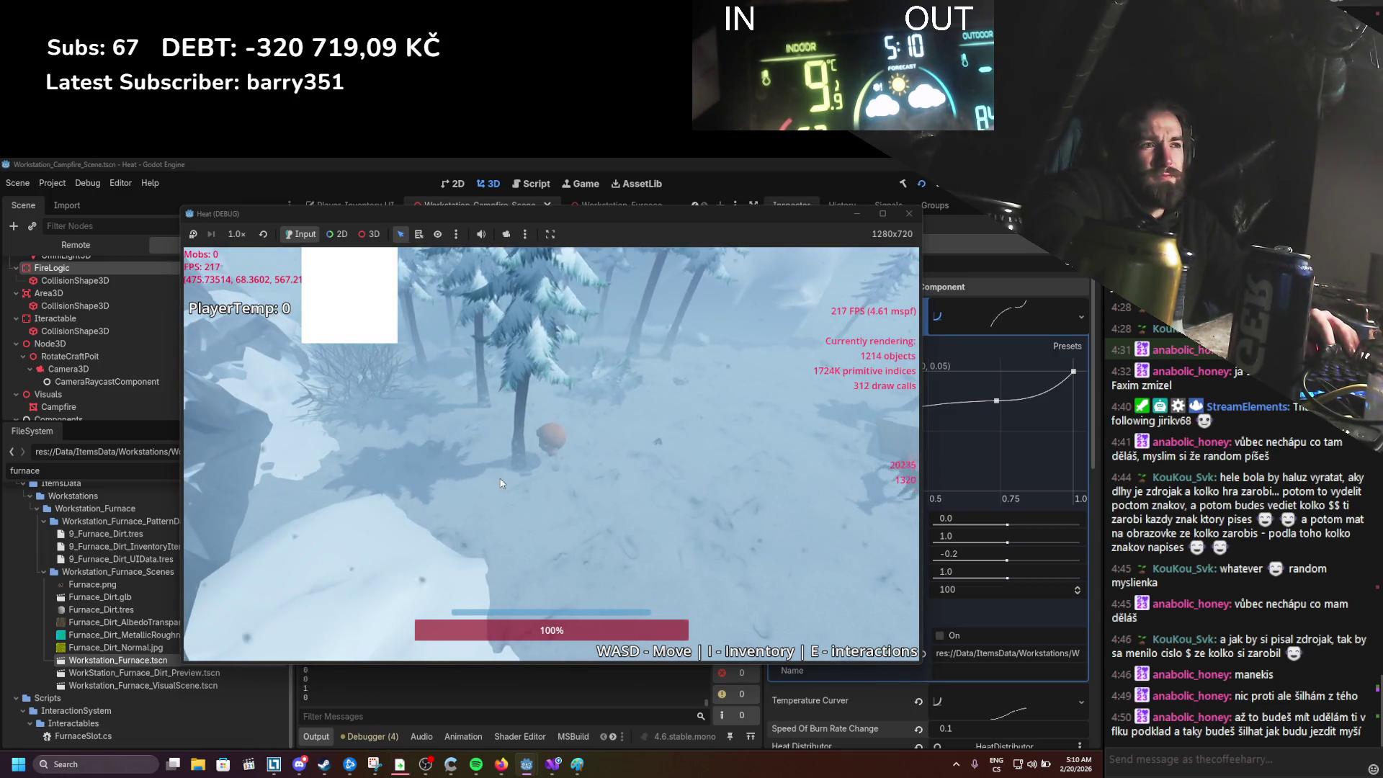
{"action": "key", "text": "w"}
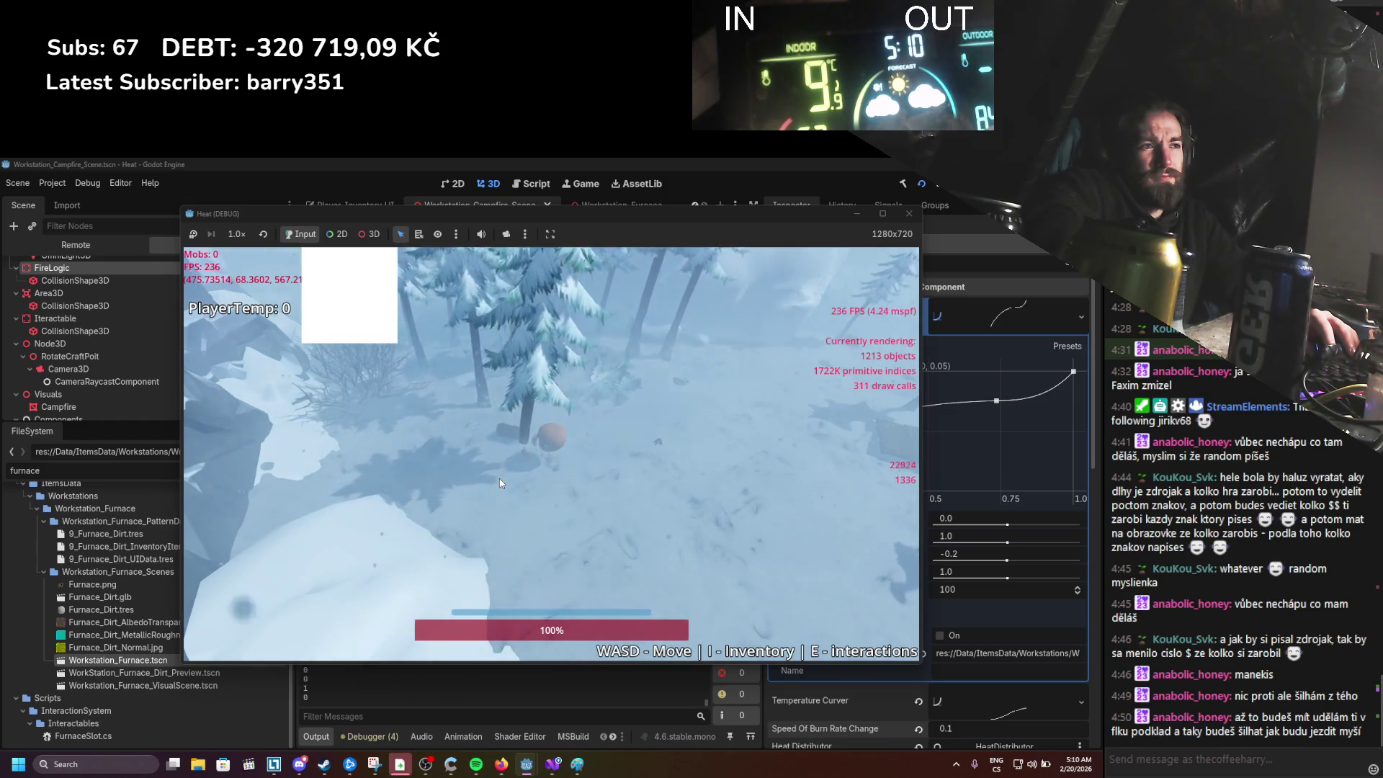
{"action": "key", "text": "w"}
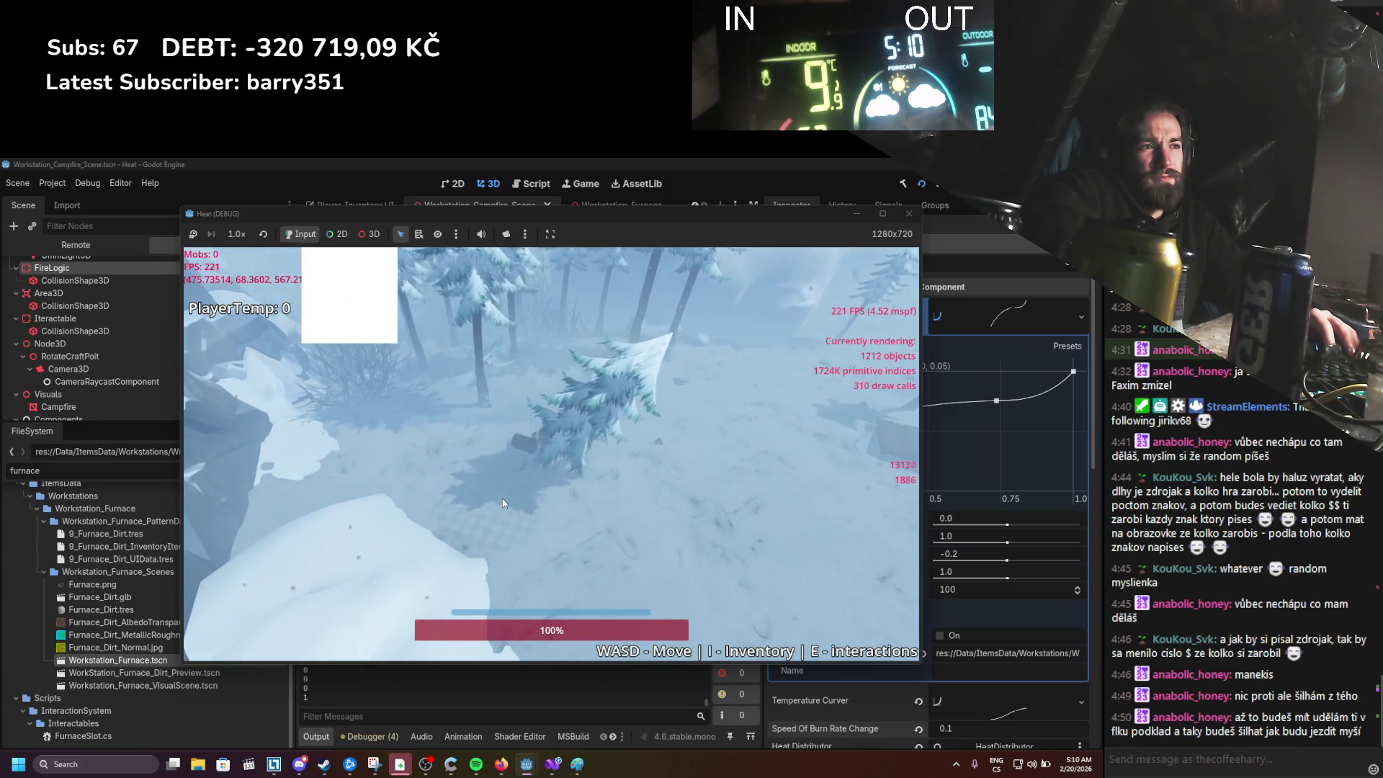
{"action": "key", "text": "w"}
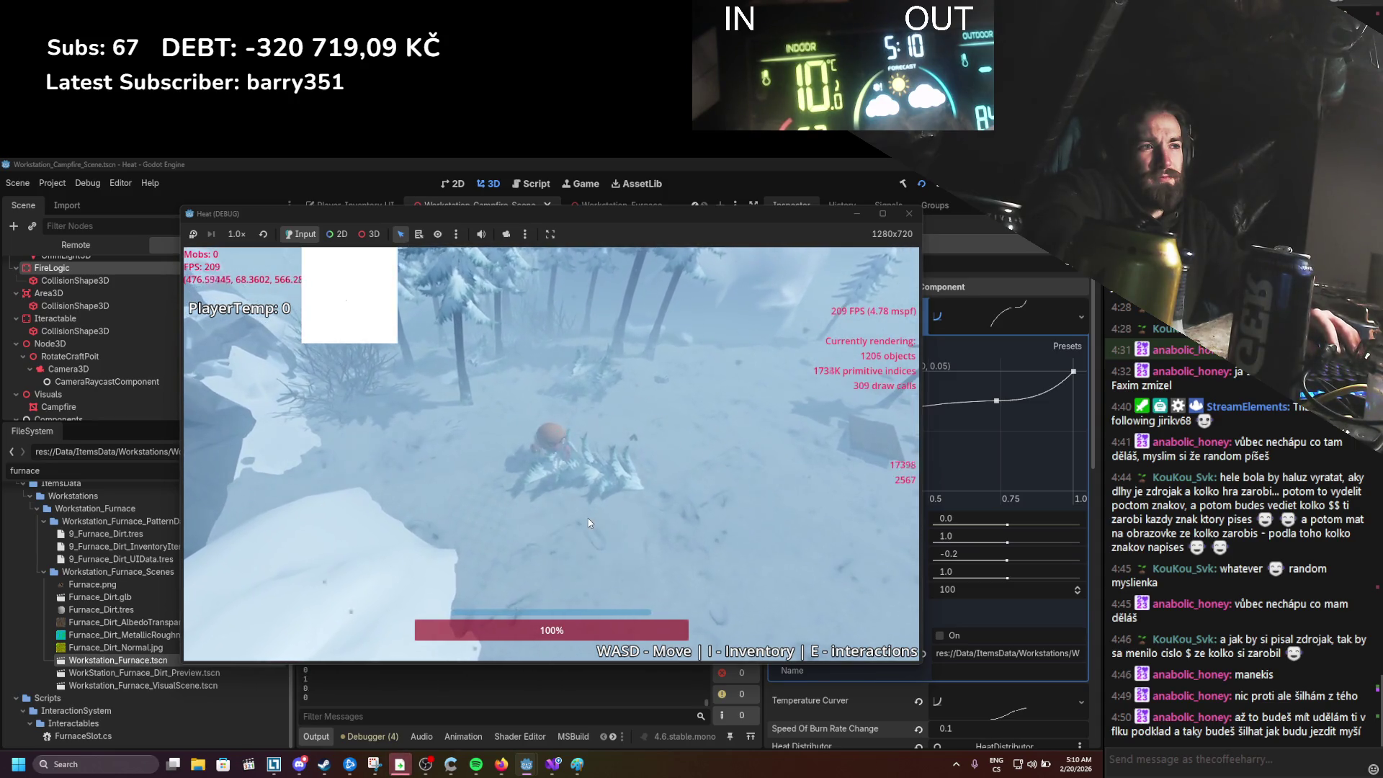
{"action": "key", "text": "w"}
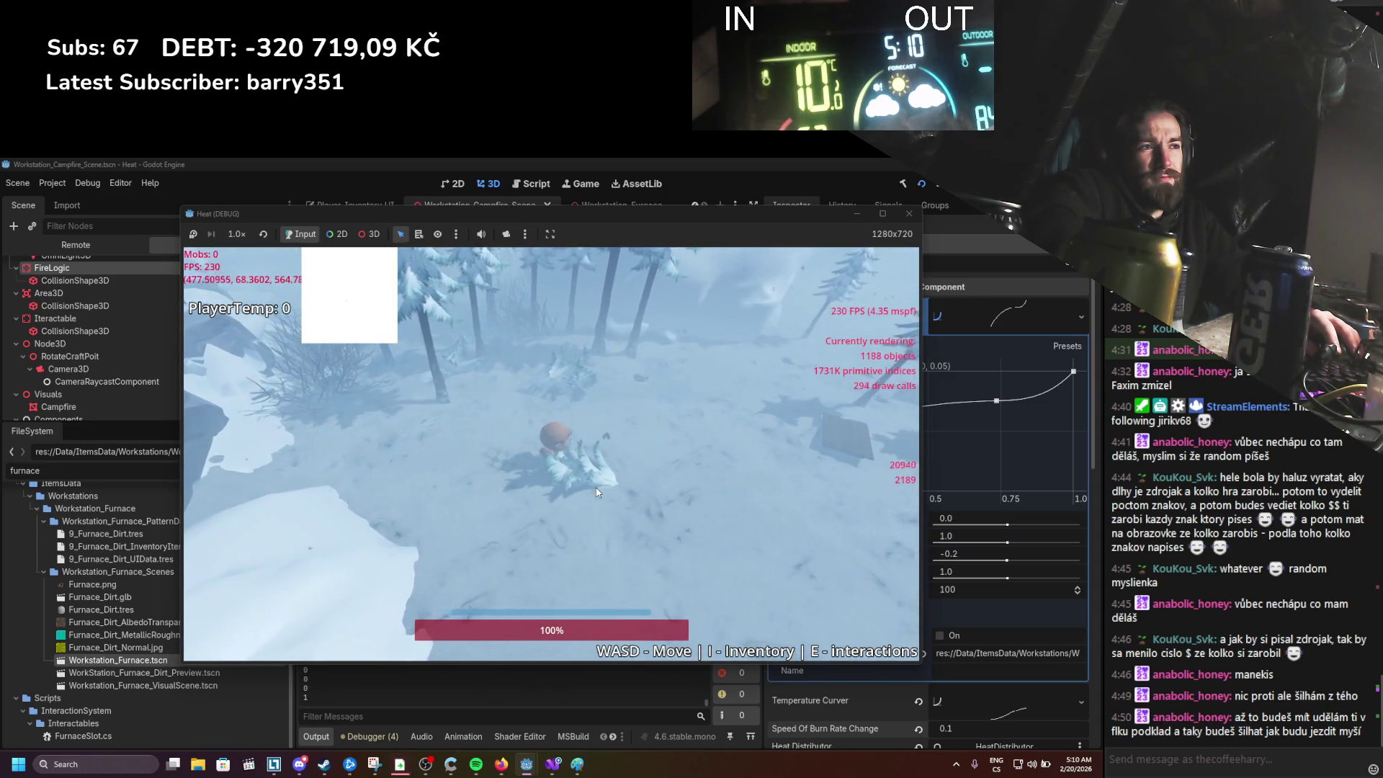
{"action": "key", "text": "w"}
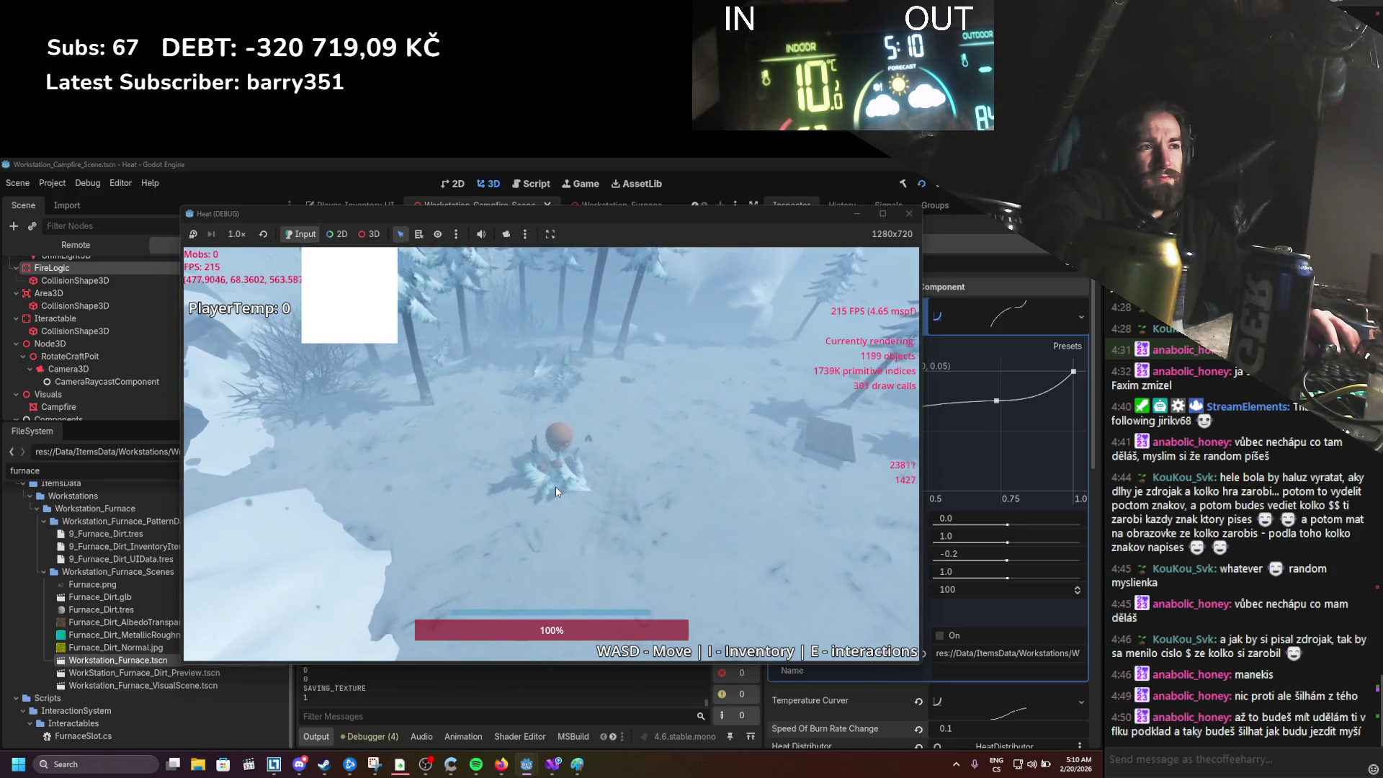
{"action": "key", "text": "a"}
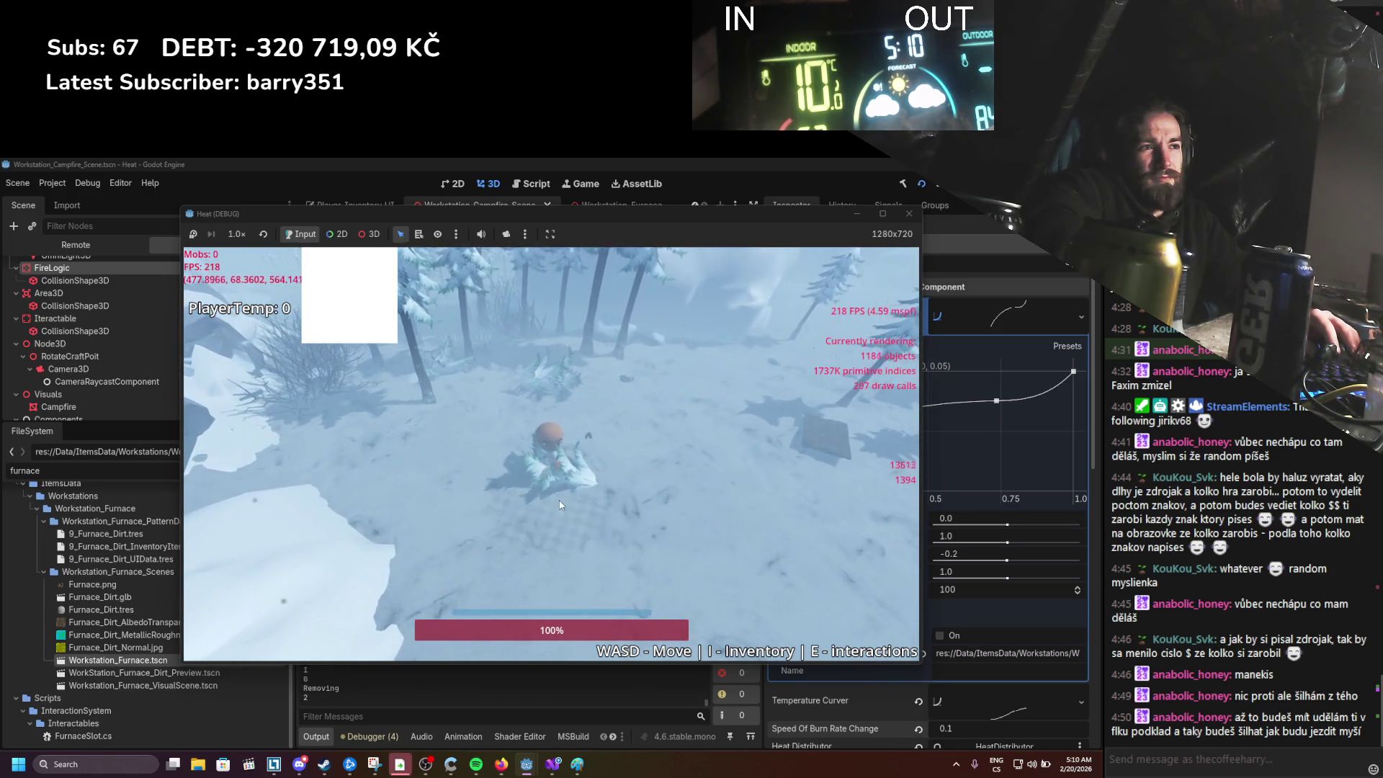
{"action": "key", "text": "d"}
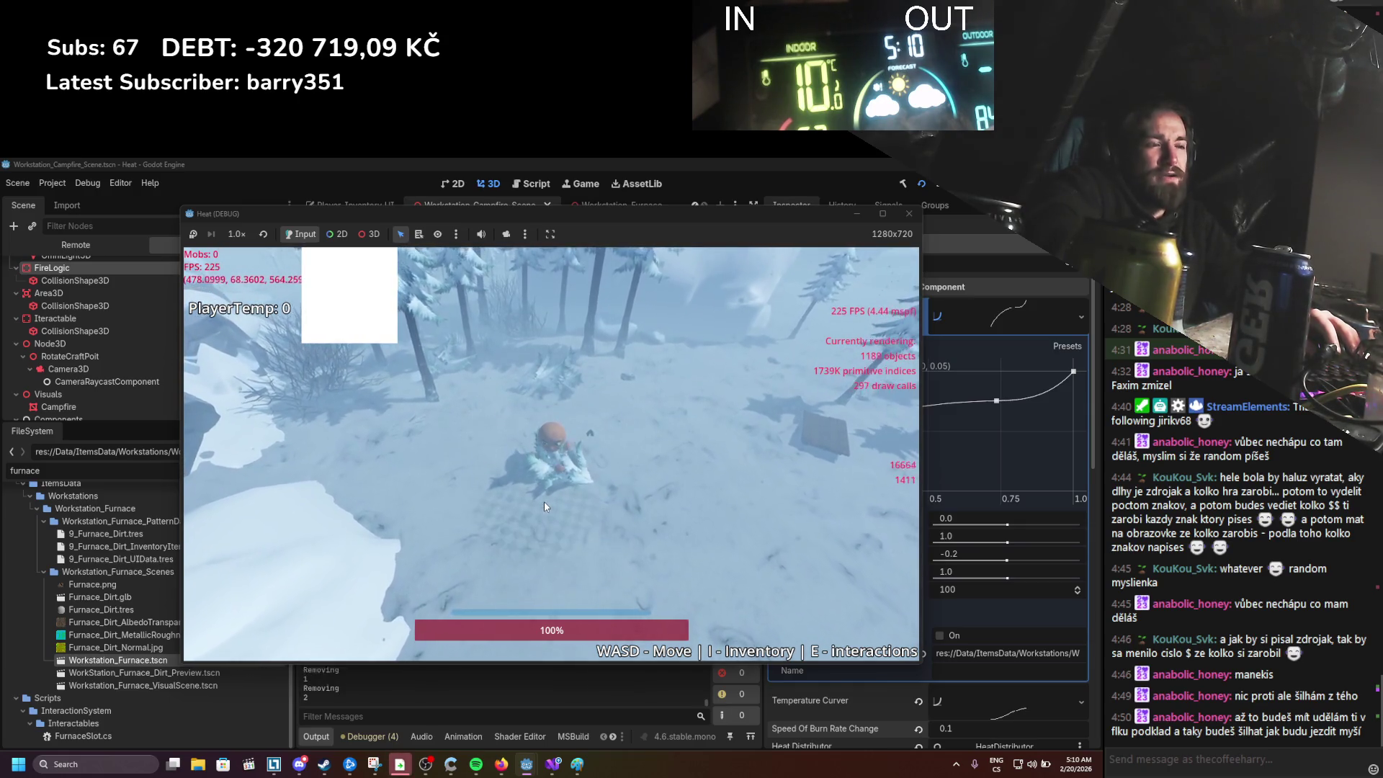
{"action": "key", "text": "w"}
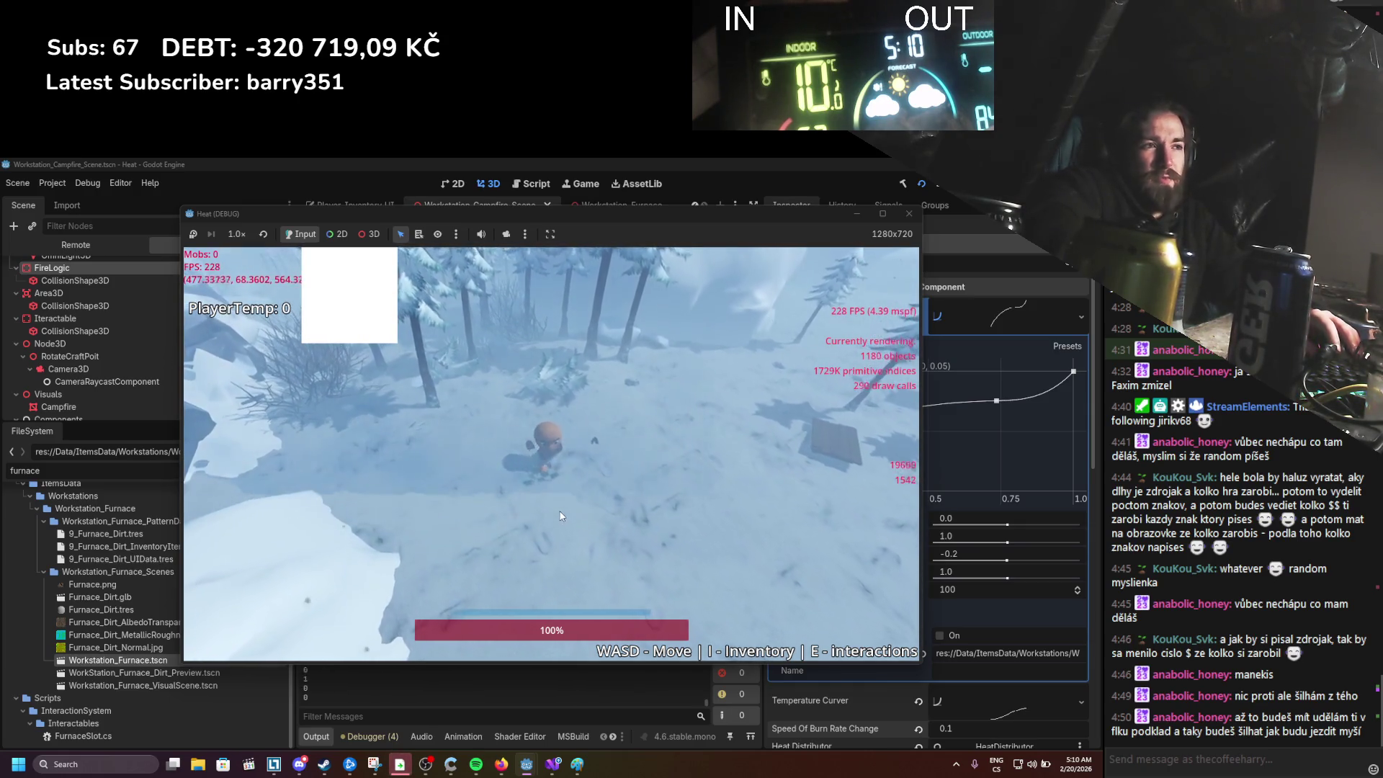
Step: Place the held log in the forest, check it, and stop the game
{"action": "key", "text": "i"}
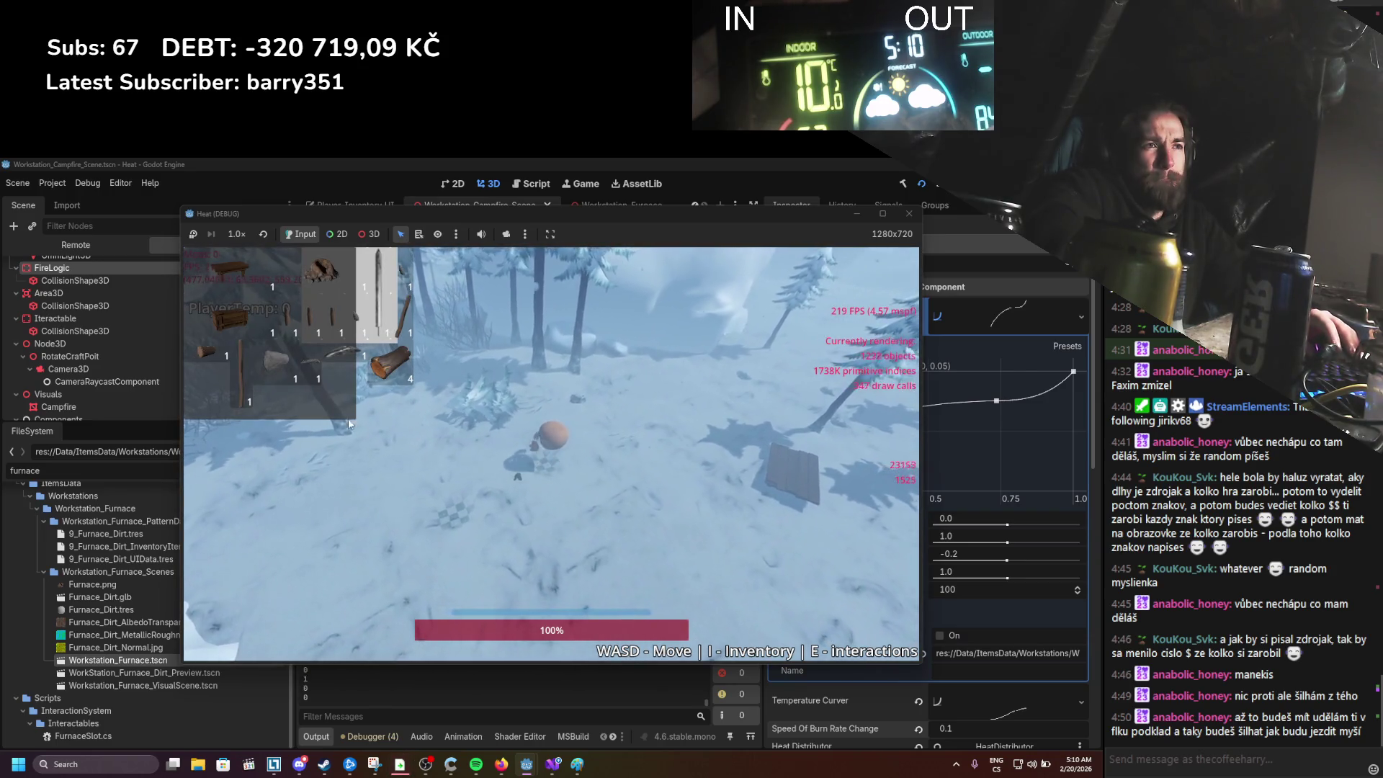
{"action": "key", "text": "w"}
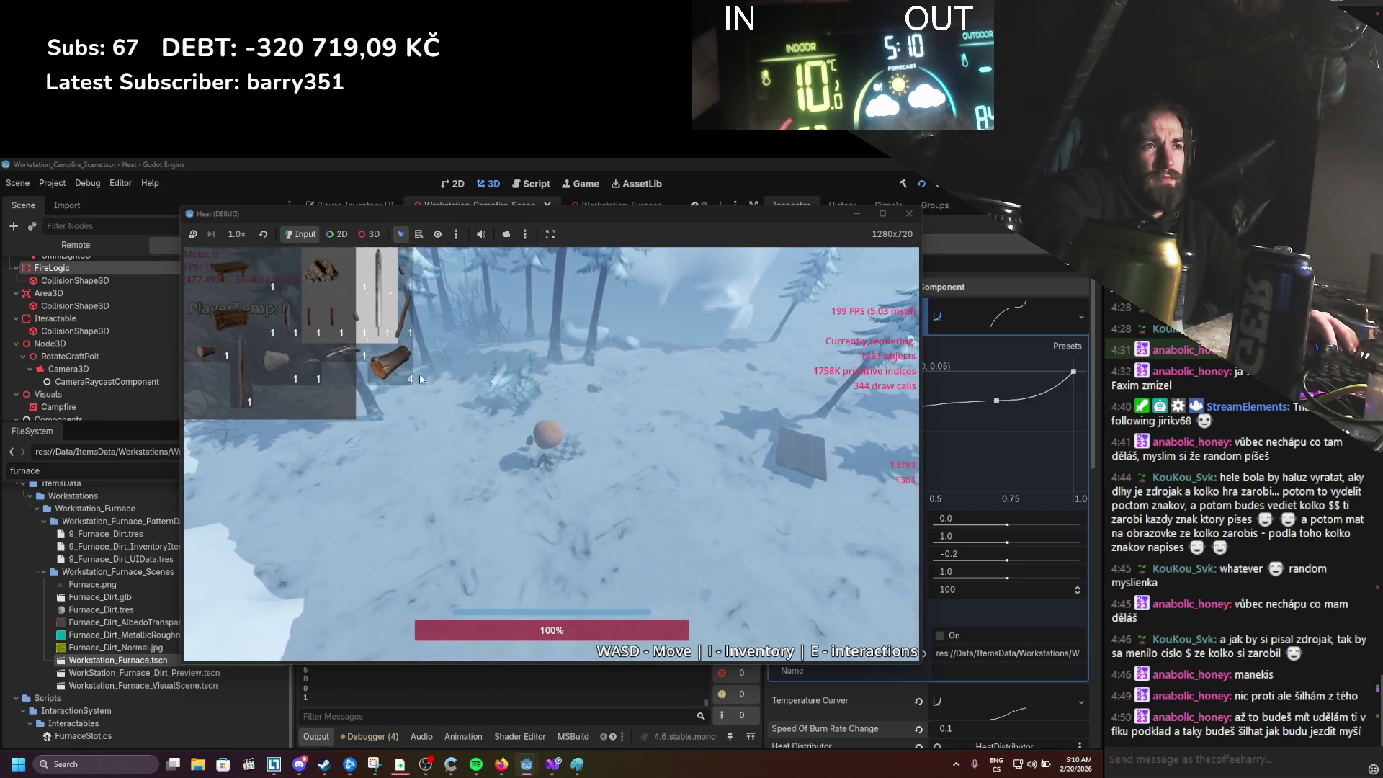
{"action": "key", "text": "w"}
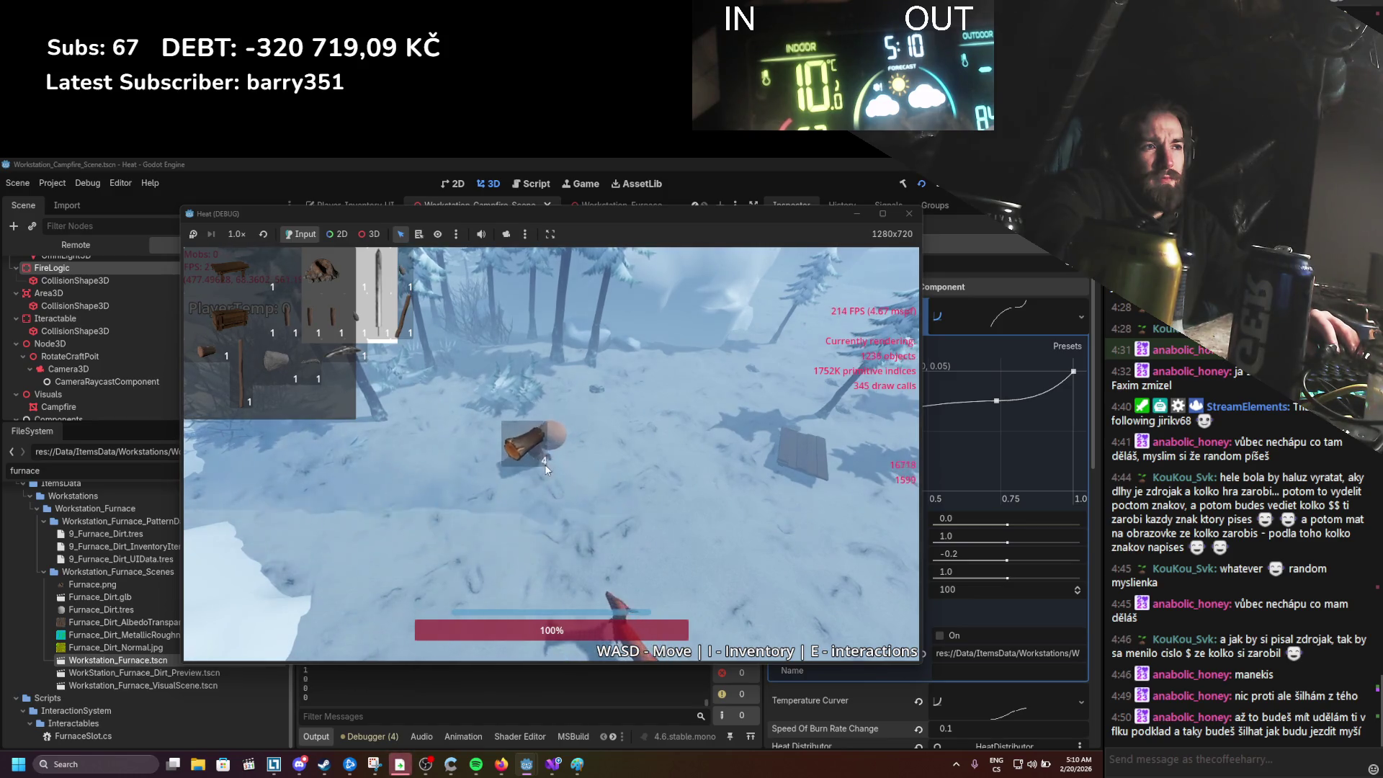
{"action": "left_click", "coordinate": [567, 476]}
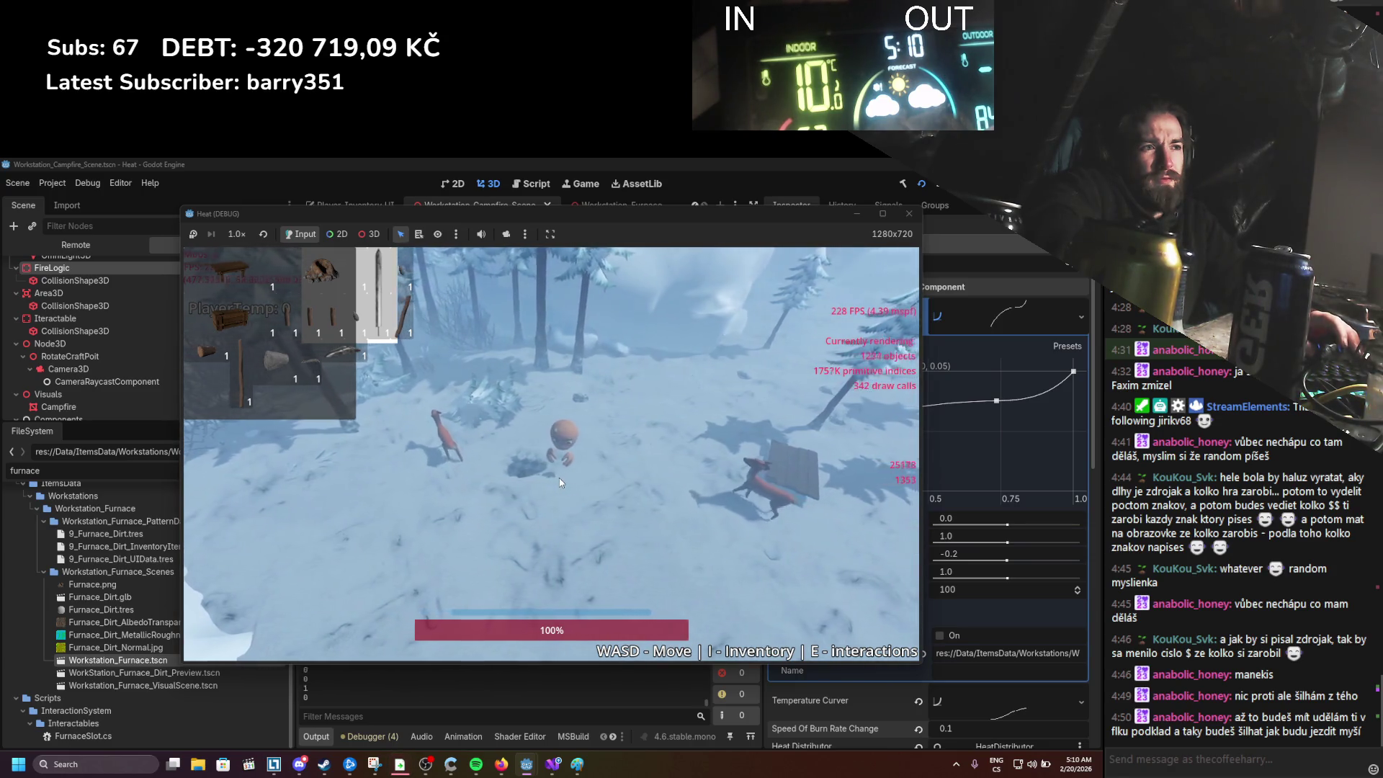
{"action": "key", "text": "d"}
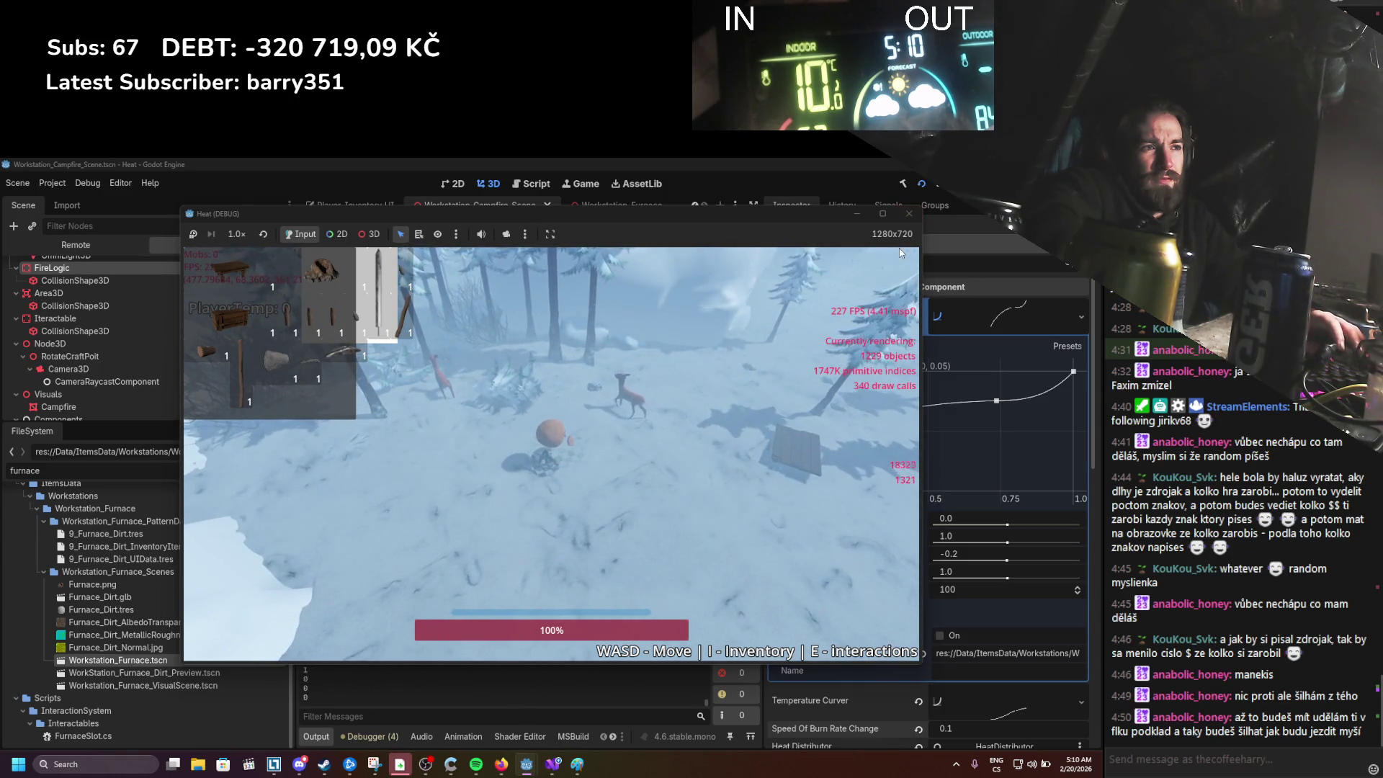
{"action": "left_click", "coordinate": [910, 214]}
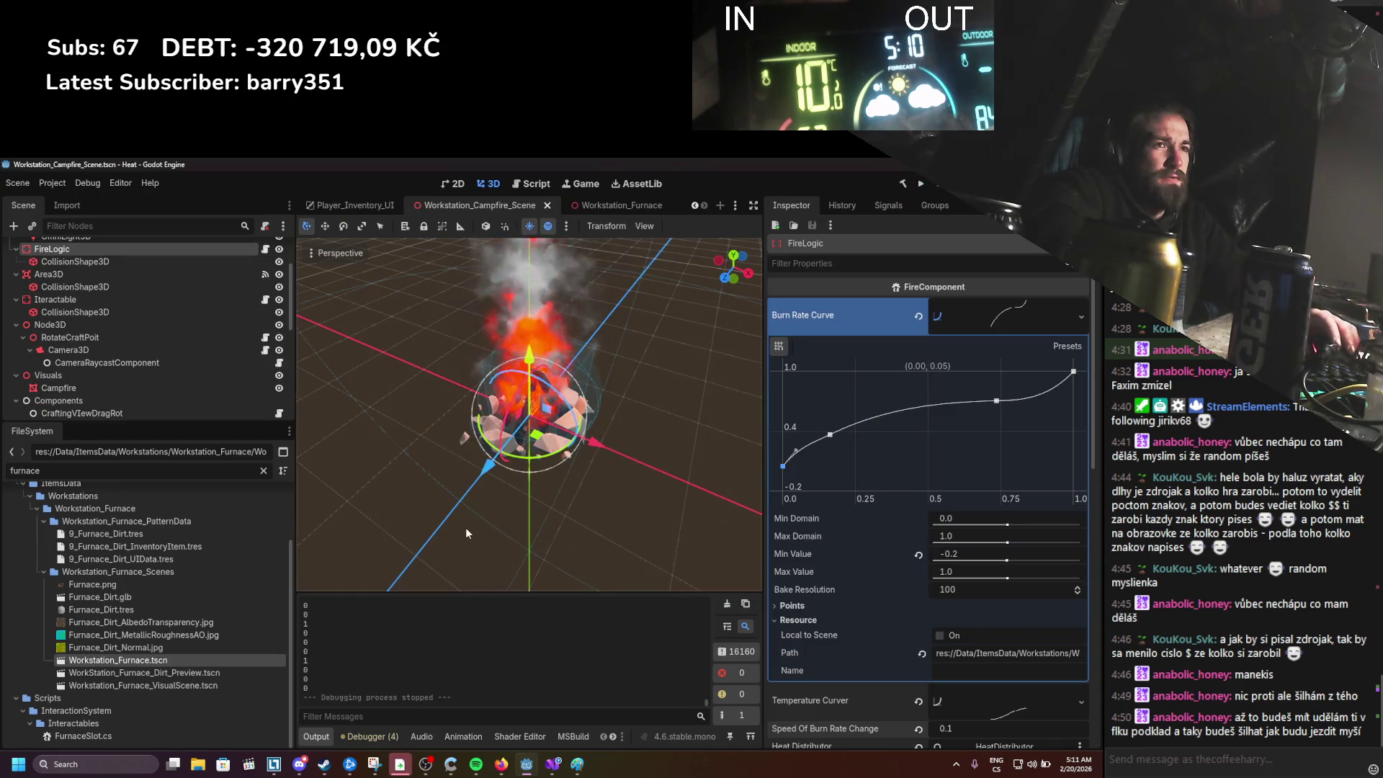
Step: Select the CampfireDropField node under Campfire_UI and open ItemStackDropField.cs via its script icon
{"action": "scroll", "coordinate": [155, 318], "scroll_direction": "up", "scroll_amount": 3}
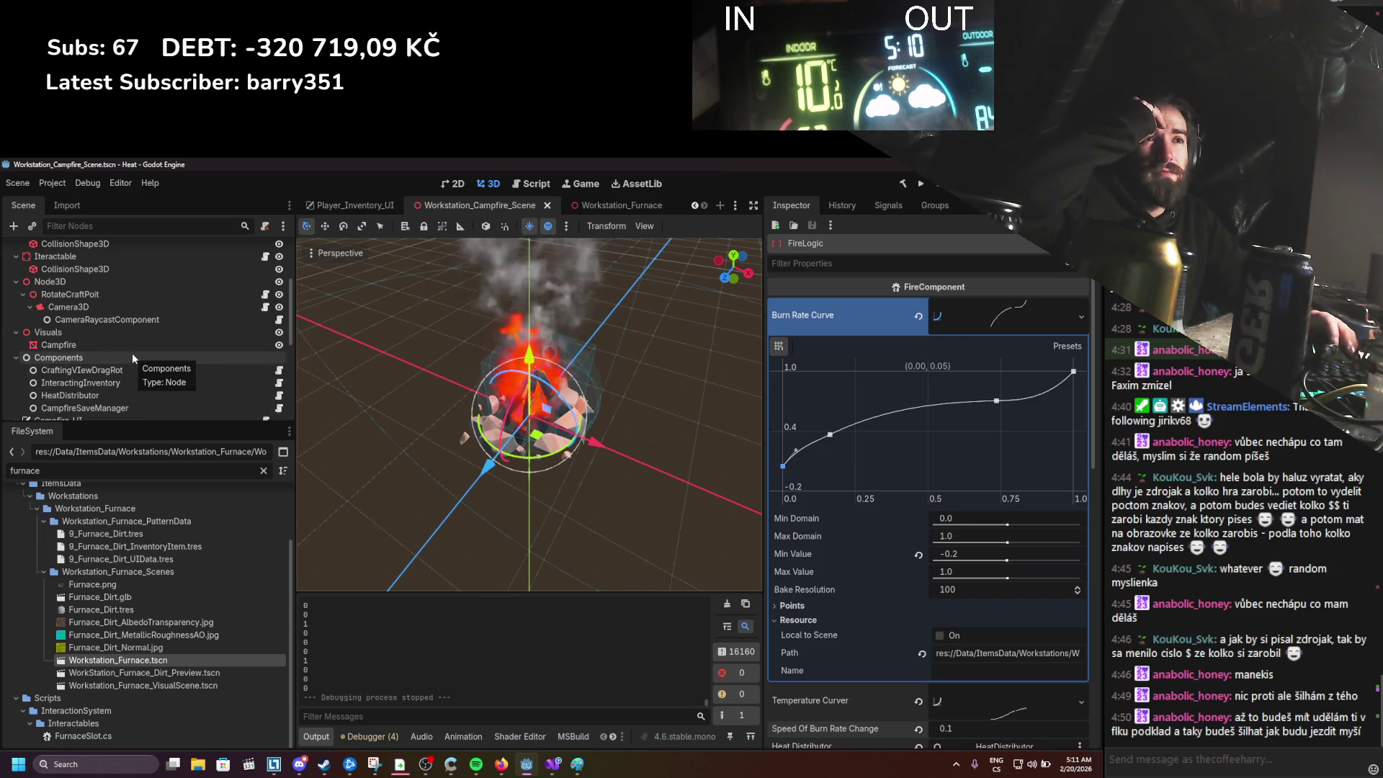
{"action": "scroll", "coordinate": [121, 374], "scroll_direction": "down", "scroll_amount": 2}
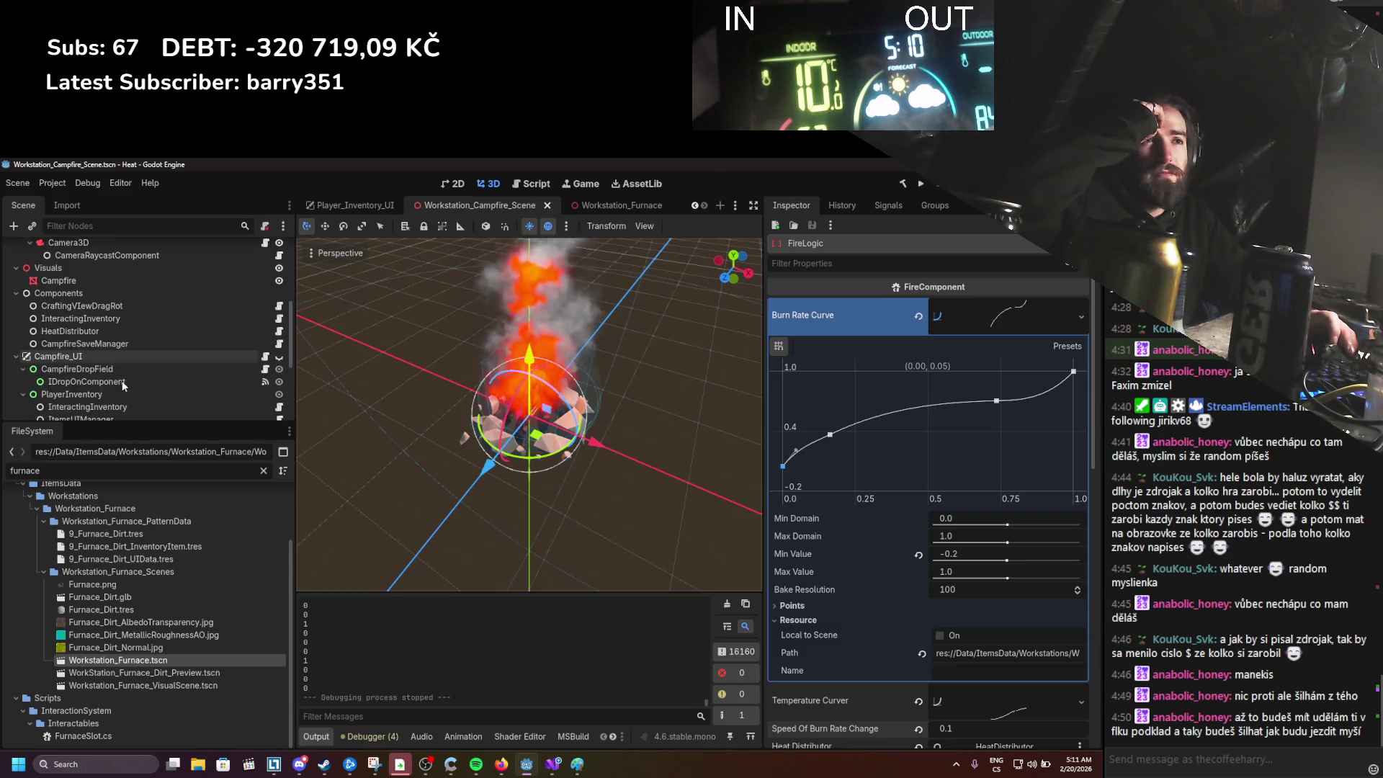
{"action": "left_click", "coordinate": [124, 369]}
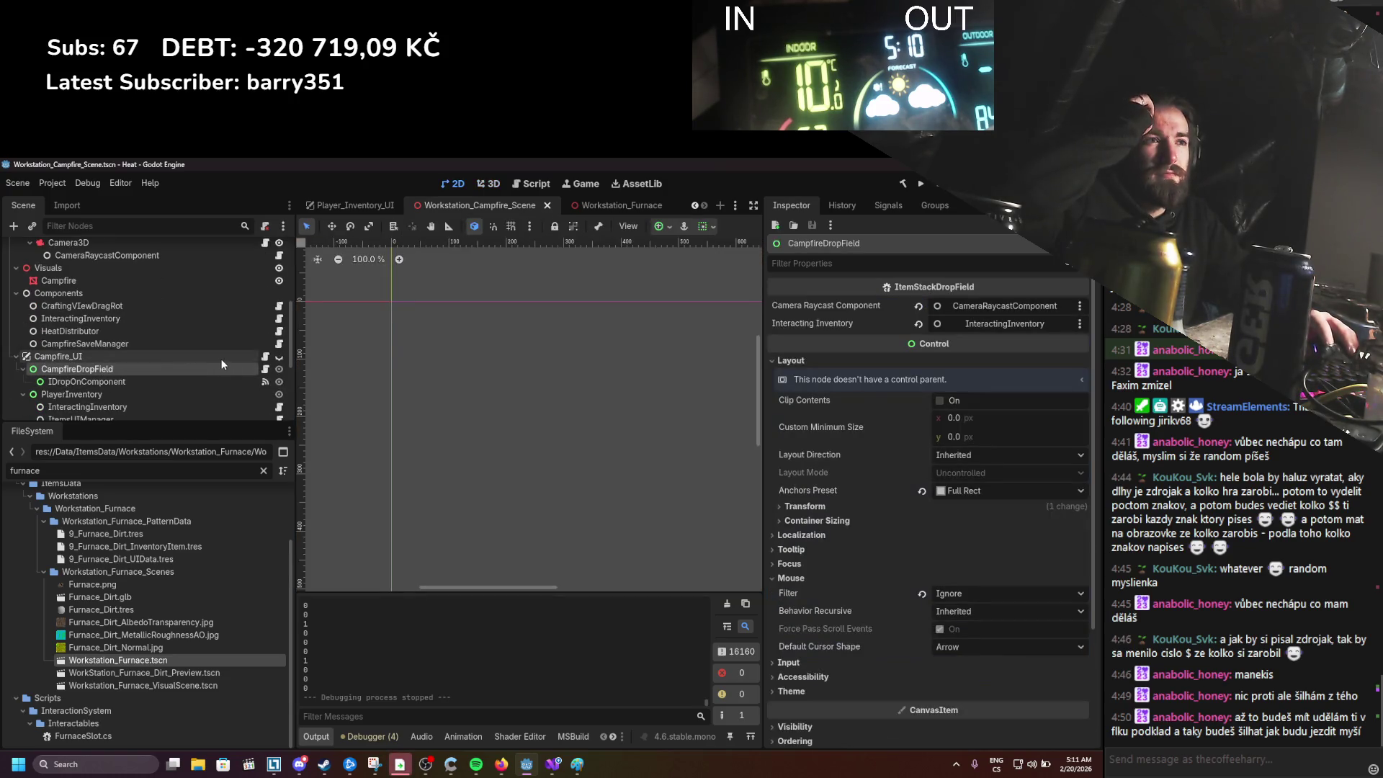
{"action": "left_click", "coordinate": [266, 373]}
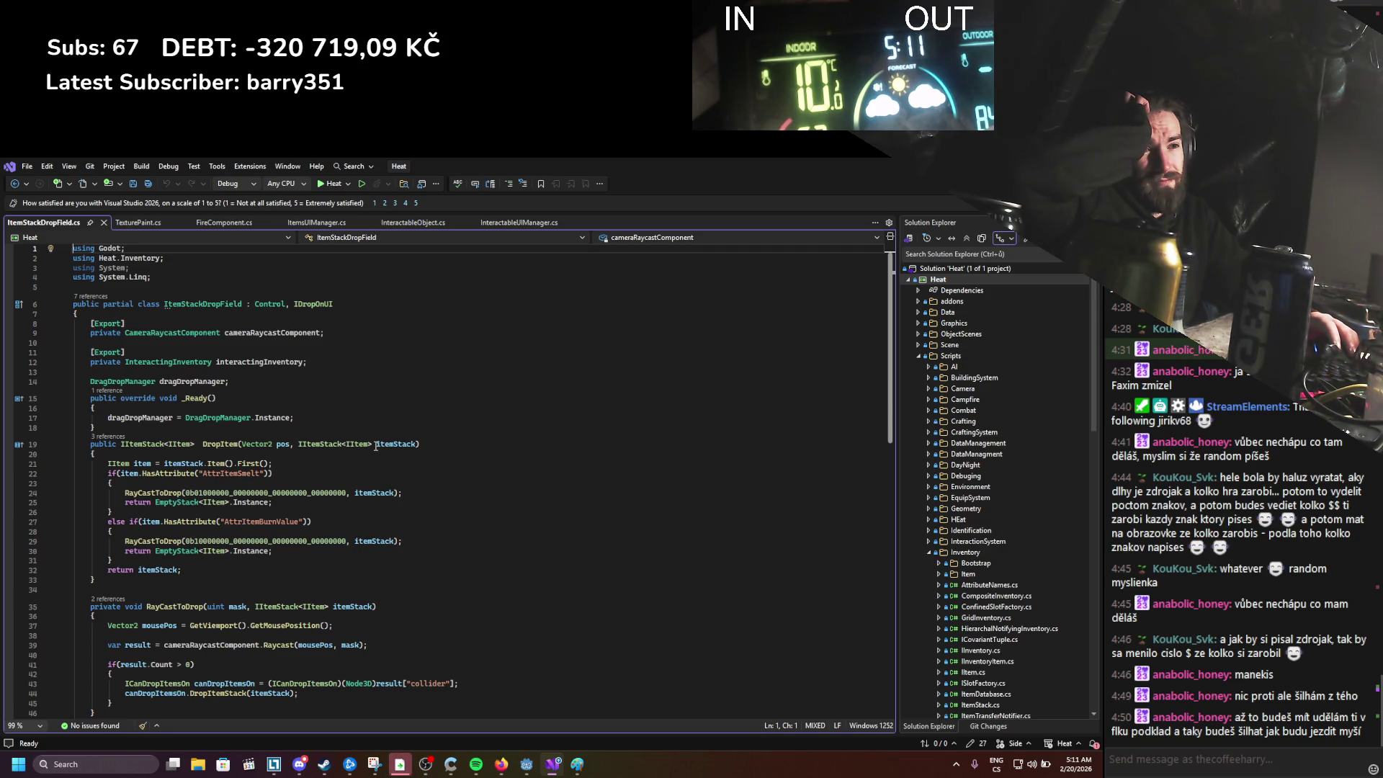
Step: Make RayCastToDrop return bool with 'return true' and 'return false', and save
{"action": "scroll", "coordinate": [375, 447], "scroll_direction": "down", "scroll_amount": 2}
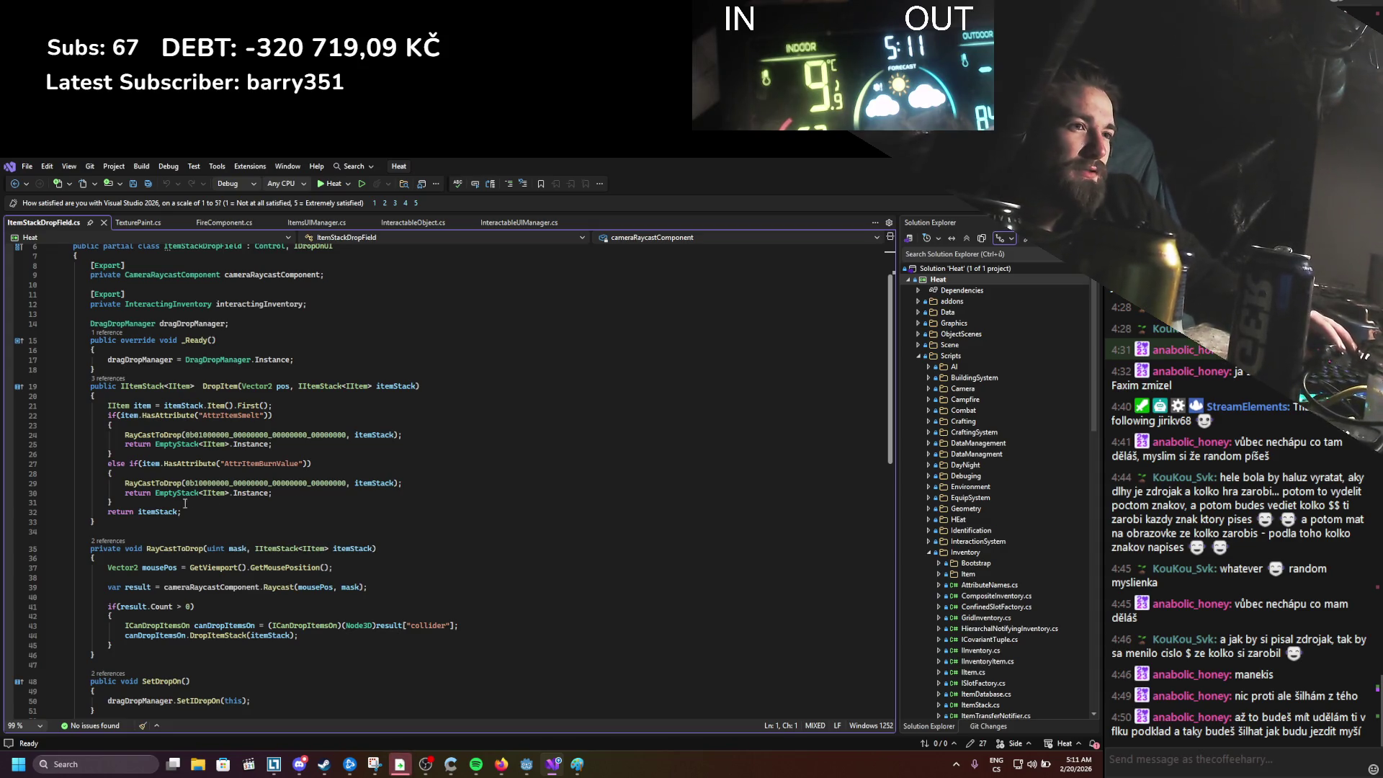
{"action": "type", "text": "bool"}
{"action": "key", "text": "Escape"}
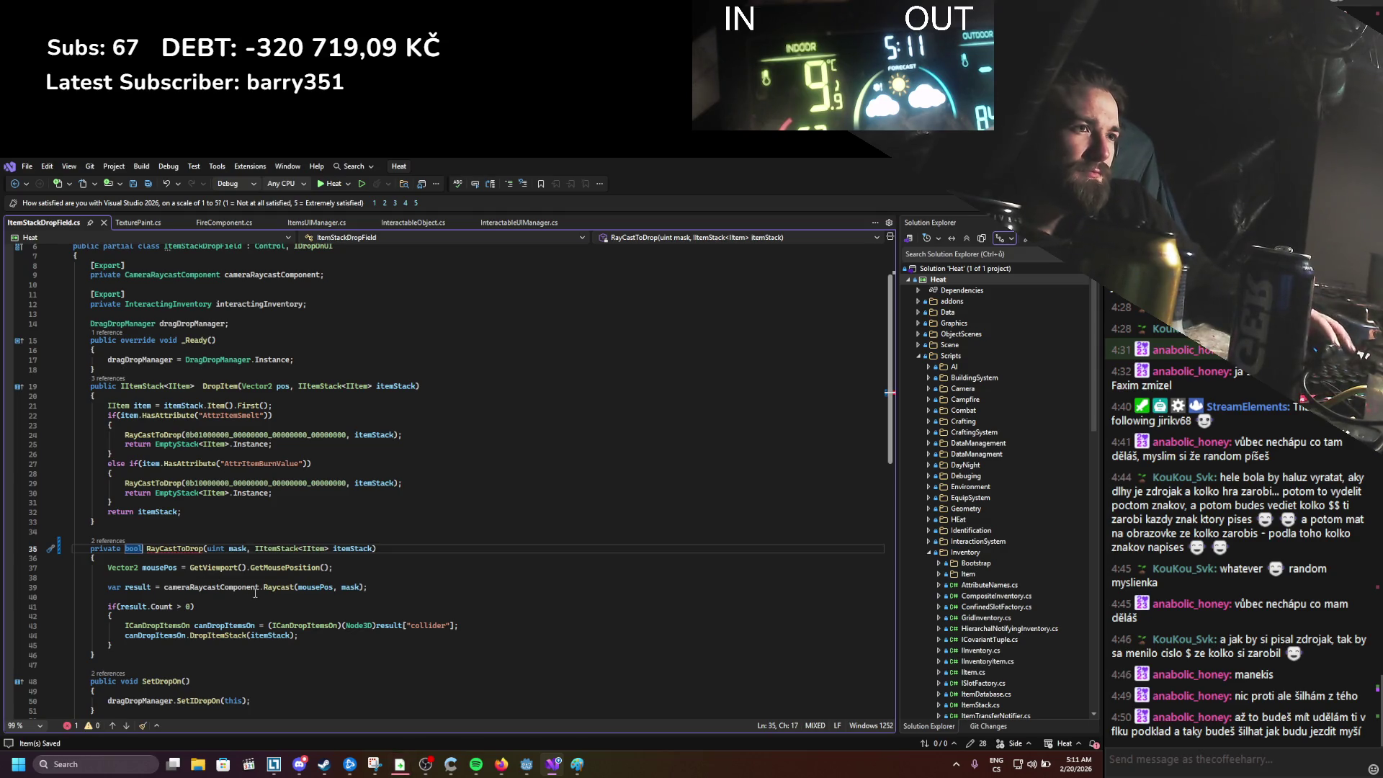
{"action": "scroll", "coordinate": [255, 593], "scroll_direction": "down", "scroll_amount": 2}
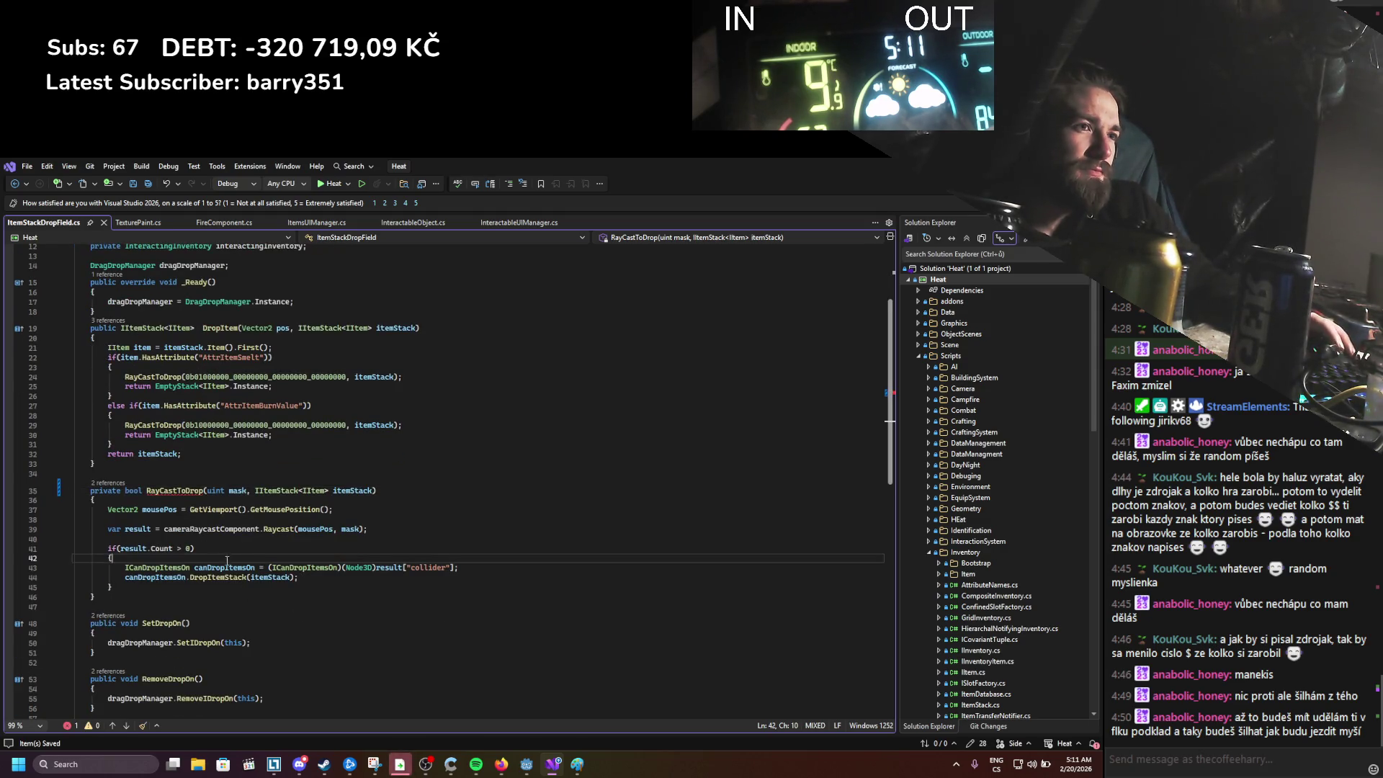
{"action": "left_click", "coordinate": [305, 583]}
{"action": "key", "text": "Return"}
{"action": "type", "text": "retur"}
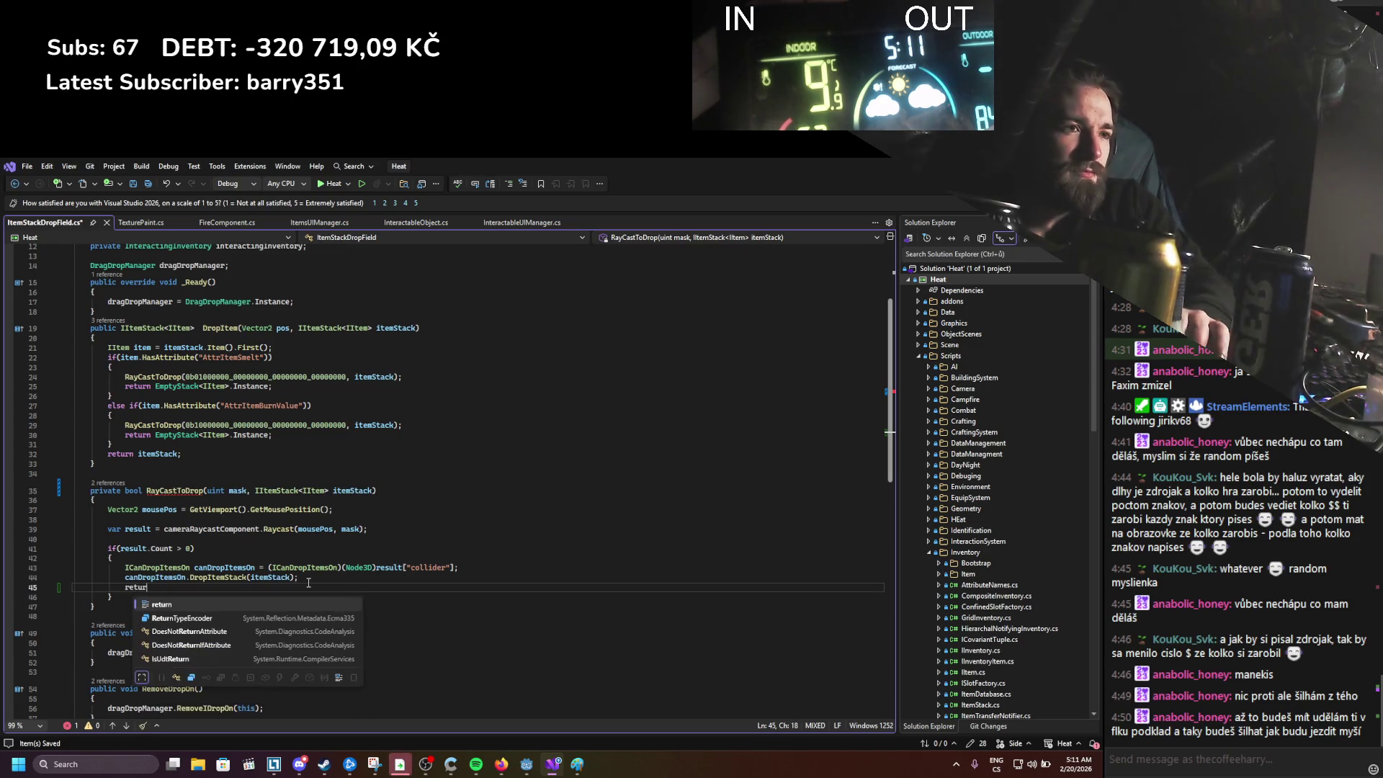
{"action": "type", "text": "n true;"}
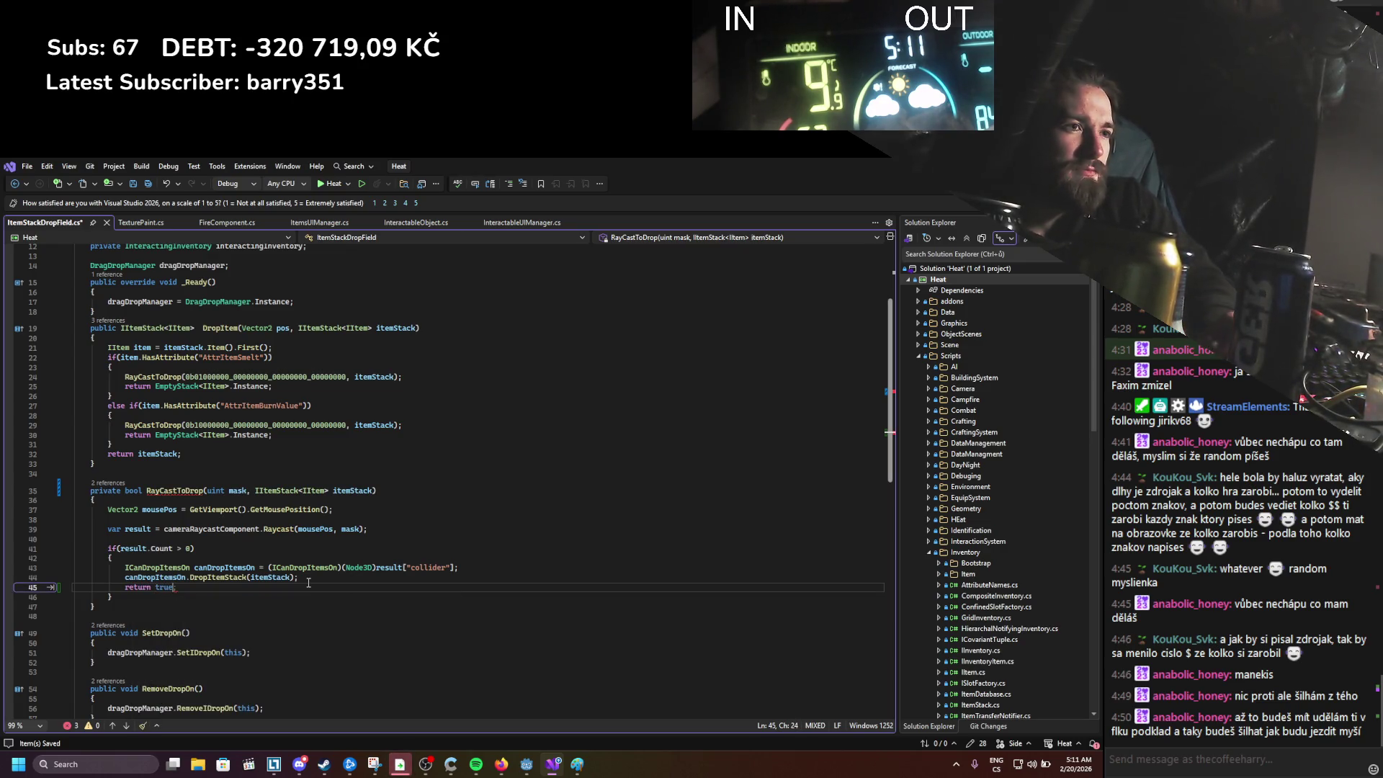
{"action": "key", "text": "Return"}
{"action": "type", "text": "return false"}
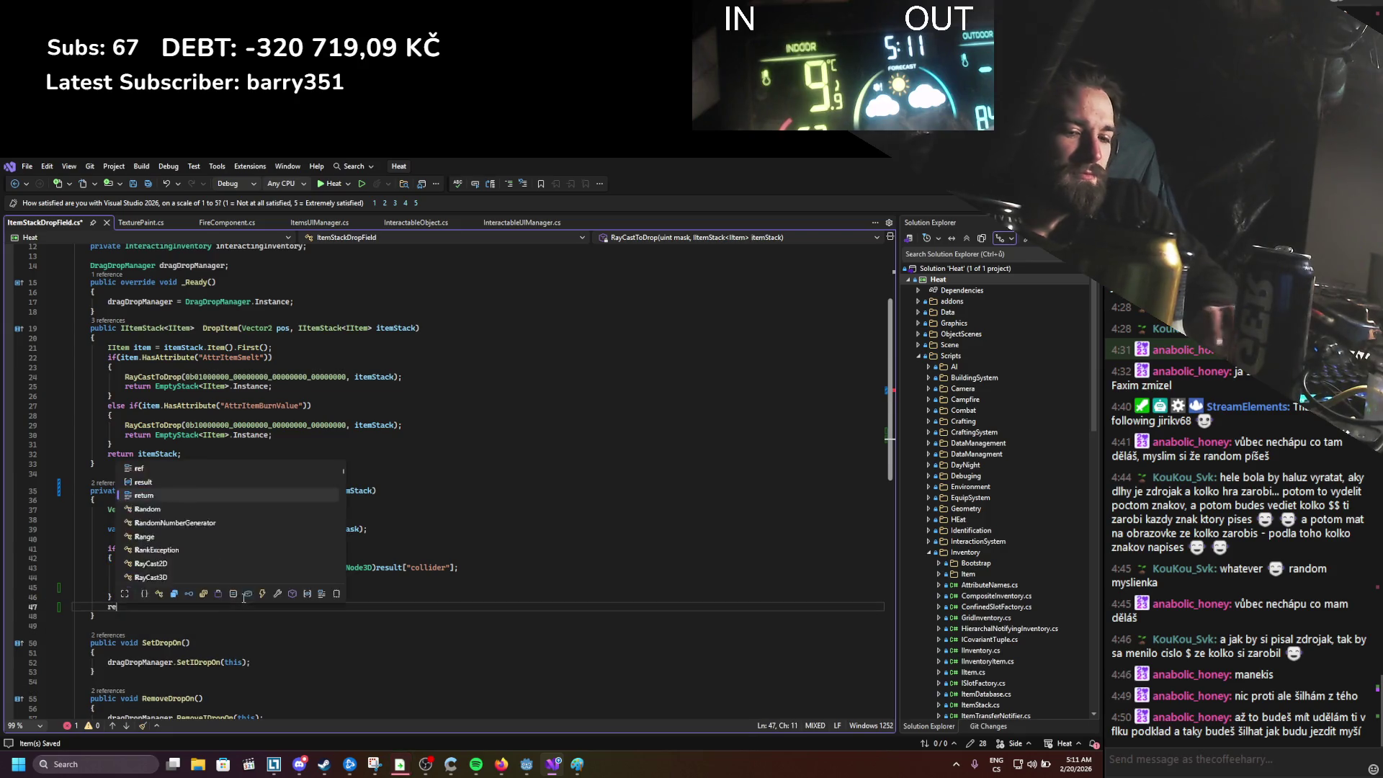
{"action": "key", "text": "Escape"}
{"action": "key", "text": "ctrl+s"}
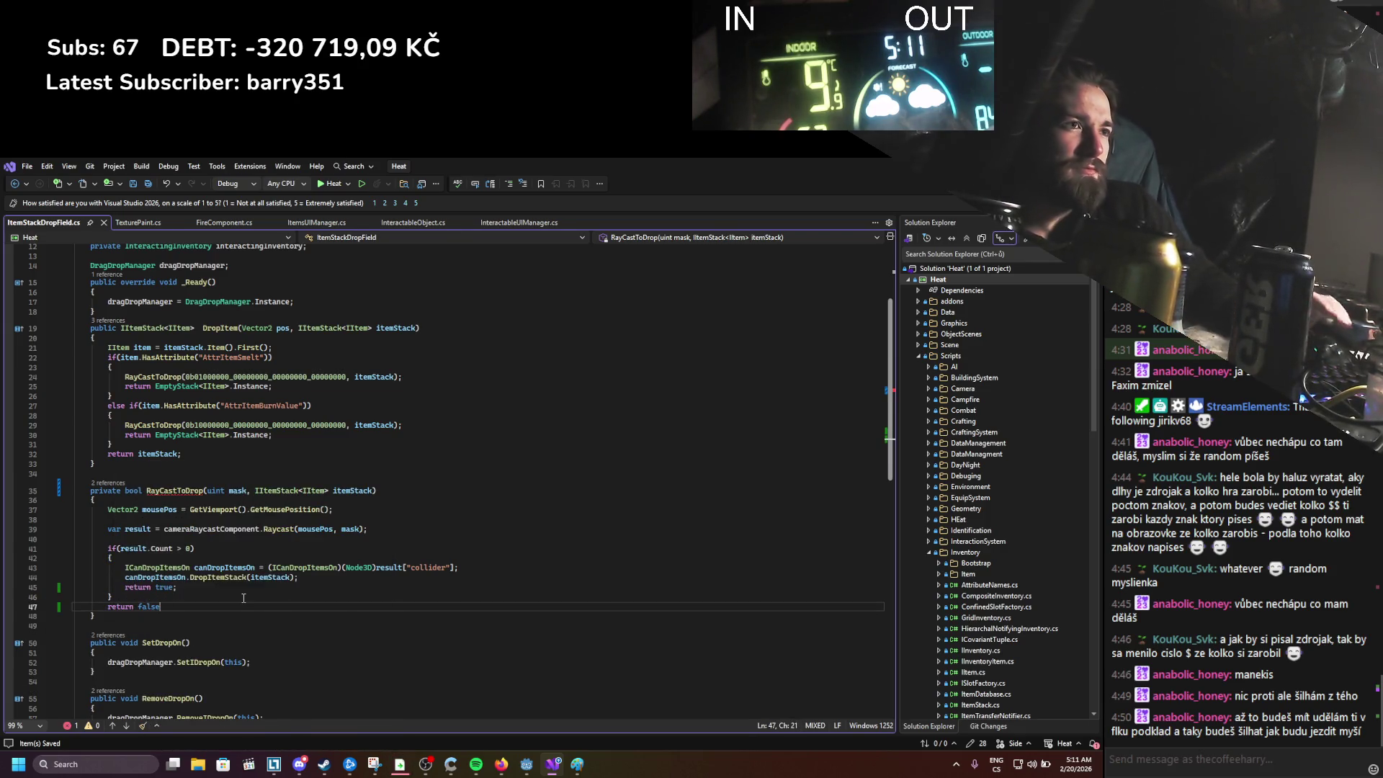
Step: Wrap both RayCastToDrop calls in if statements
{"action": "scroll", "coordinate": [221, 558], "scroll_direction": "up", "scroll_amount": 2}
{"action": "left_click", "coordinate": [126, 435]}
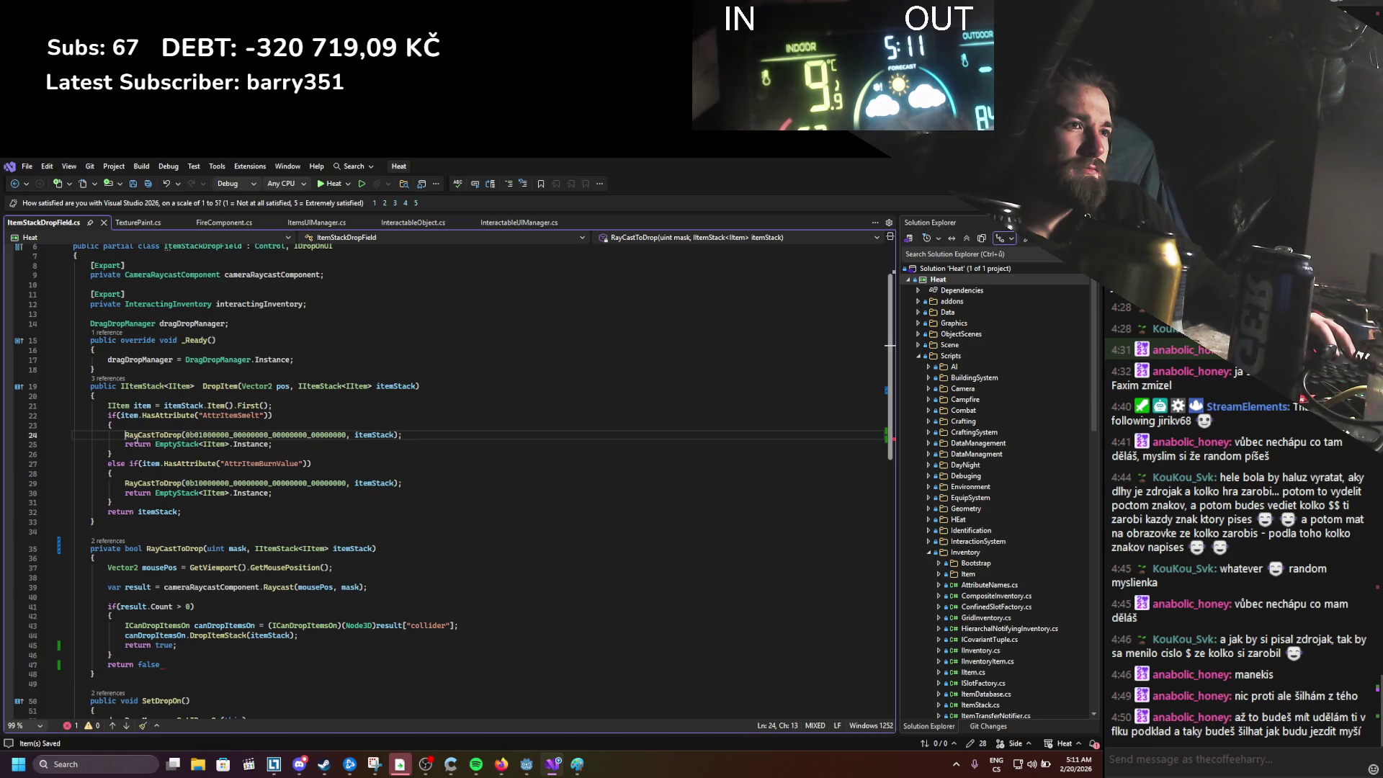
{"action": "type", "text": "if"}
{"action": "key", "text": "Return"}
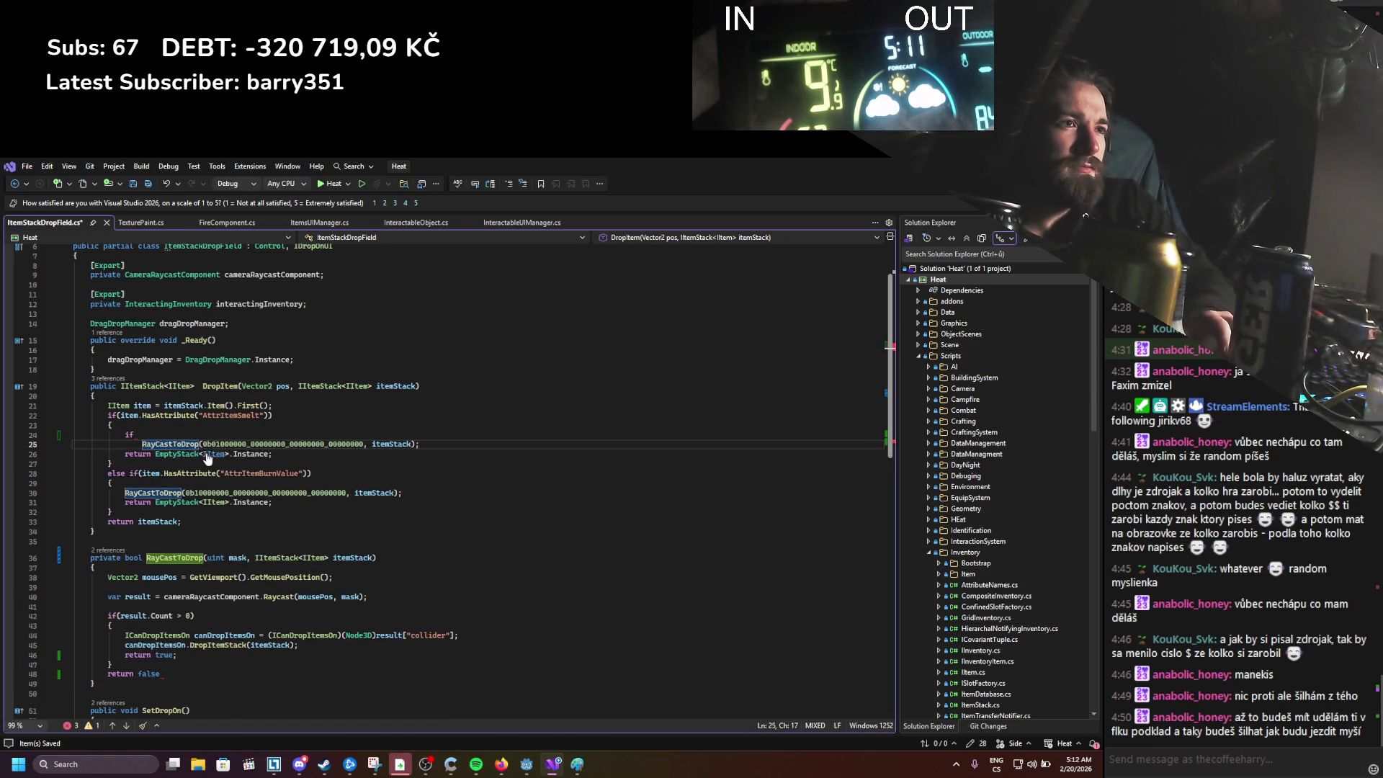
{"action": "key", "text": "ctrl+z"}
{"action": "type", "text": "("}
{"action": "left_click", "coordinate": [417, 430]}
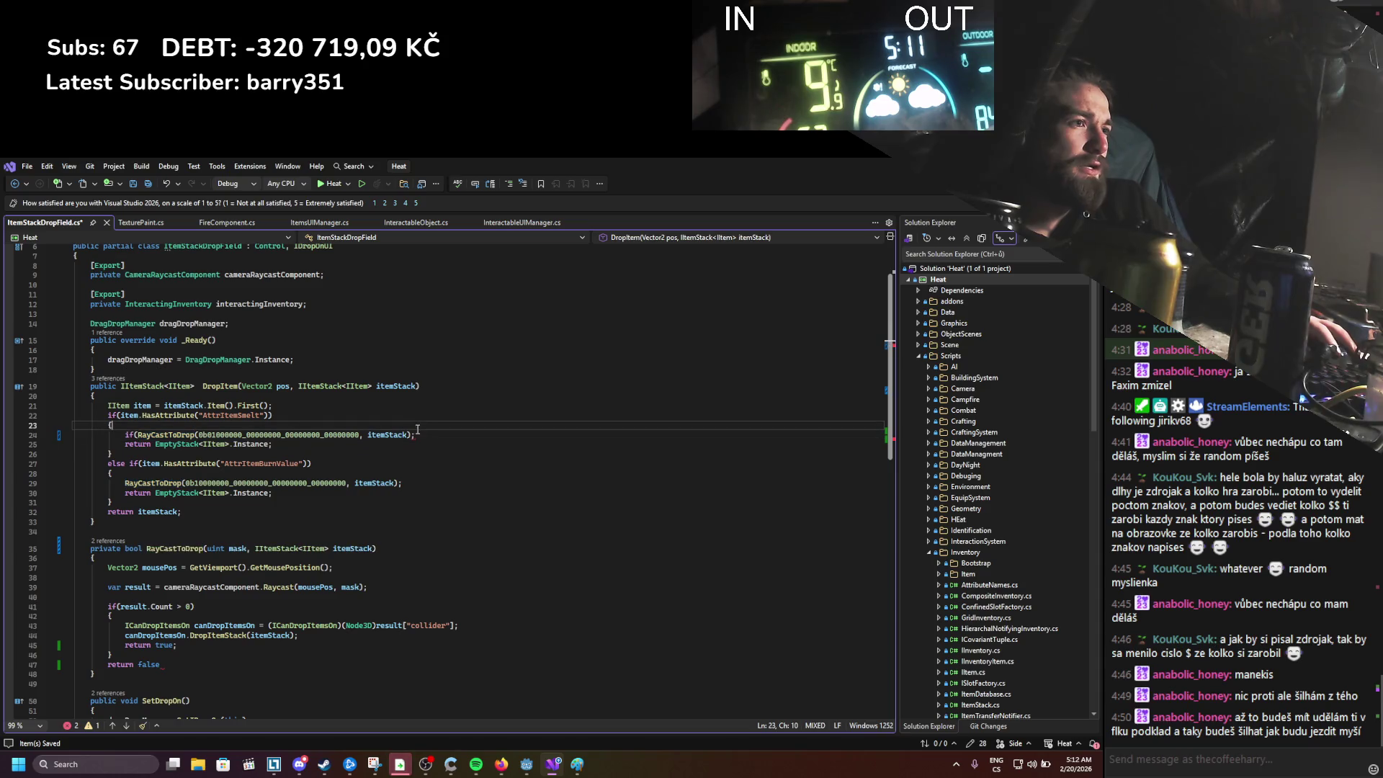
{"action": "left_click", "coordinate": [424, 433]}
{"action": "type", "text": ")"}
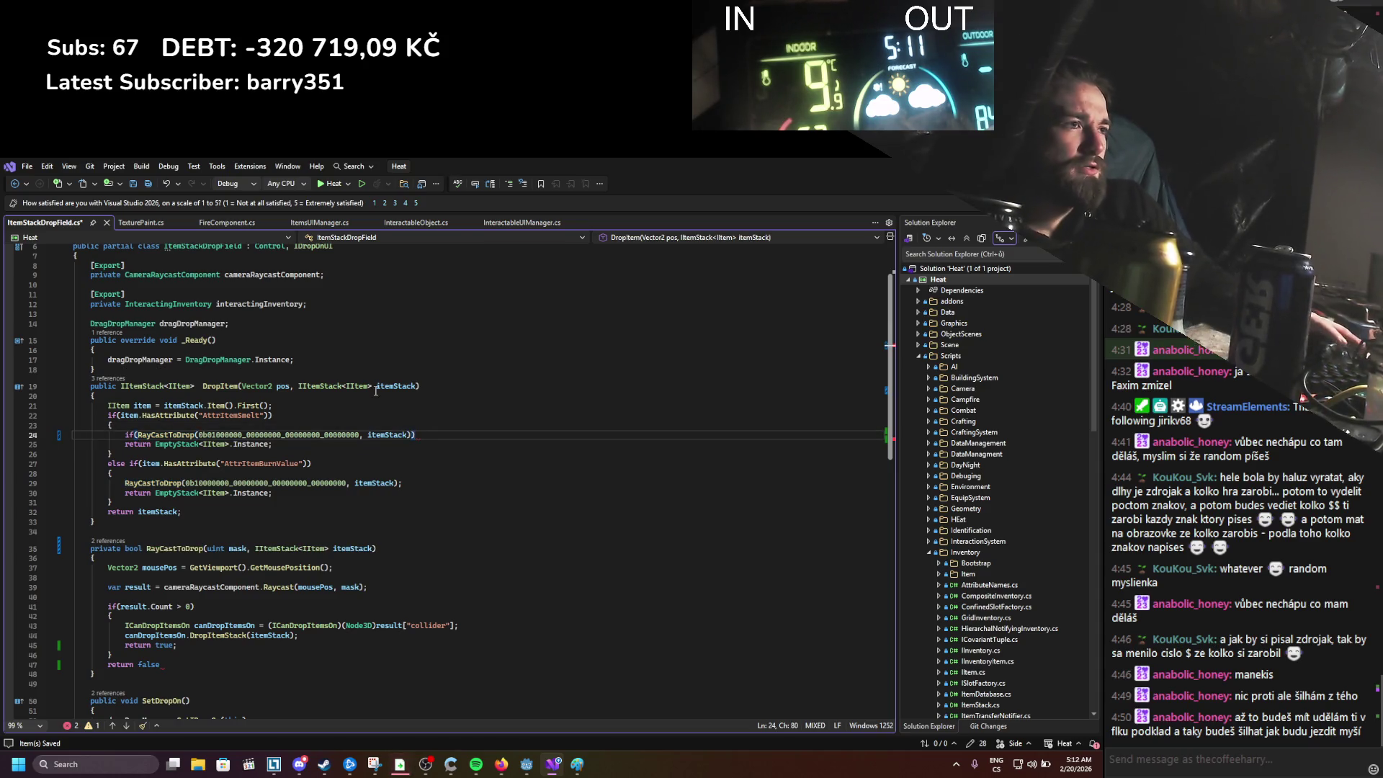
{"action": "left_click", "coordinate": [125, 484]}
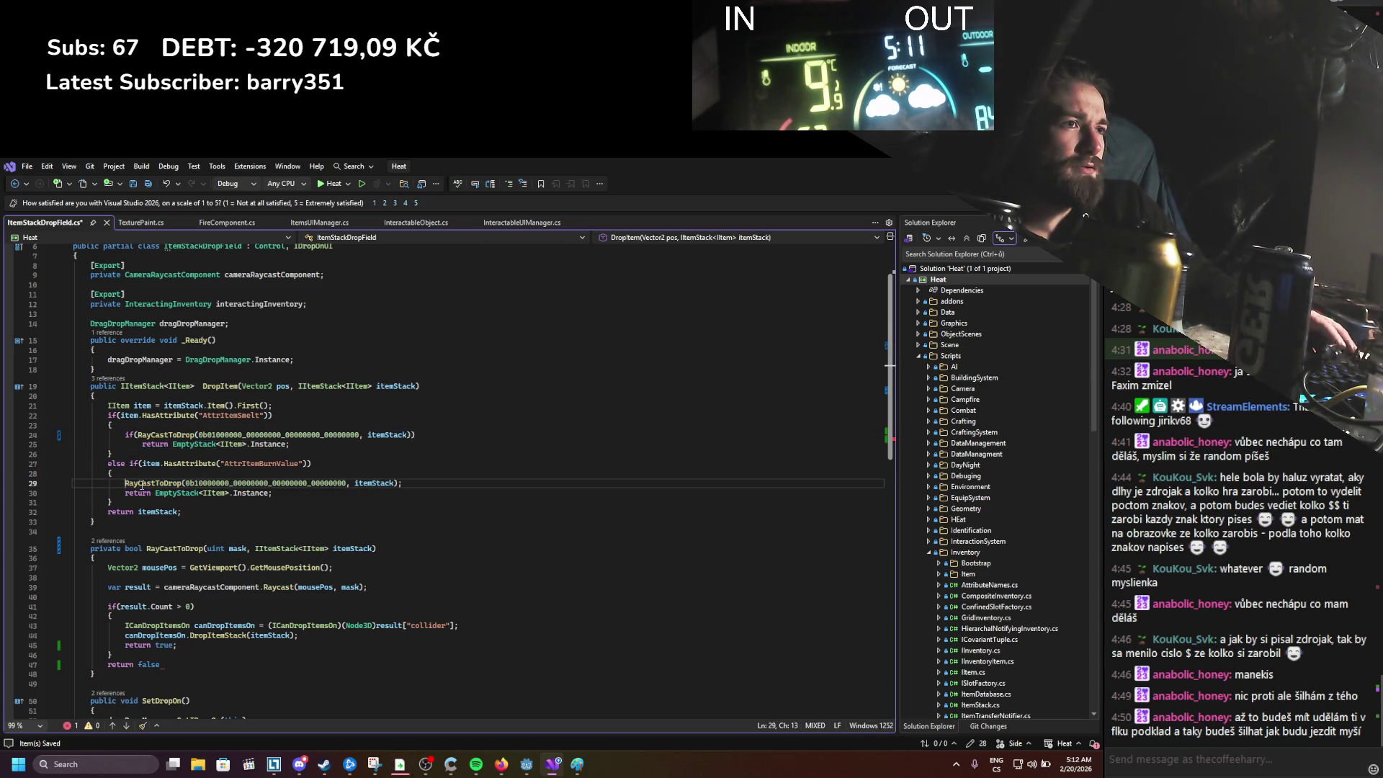
{"action": "type", "text": "if("}
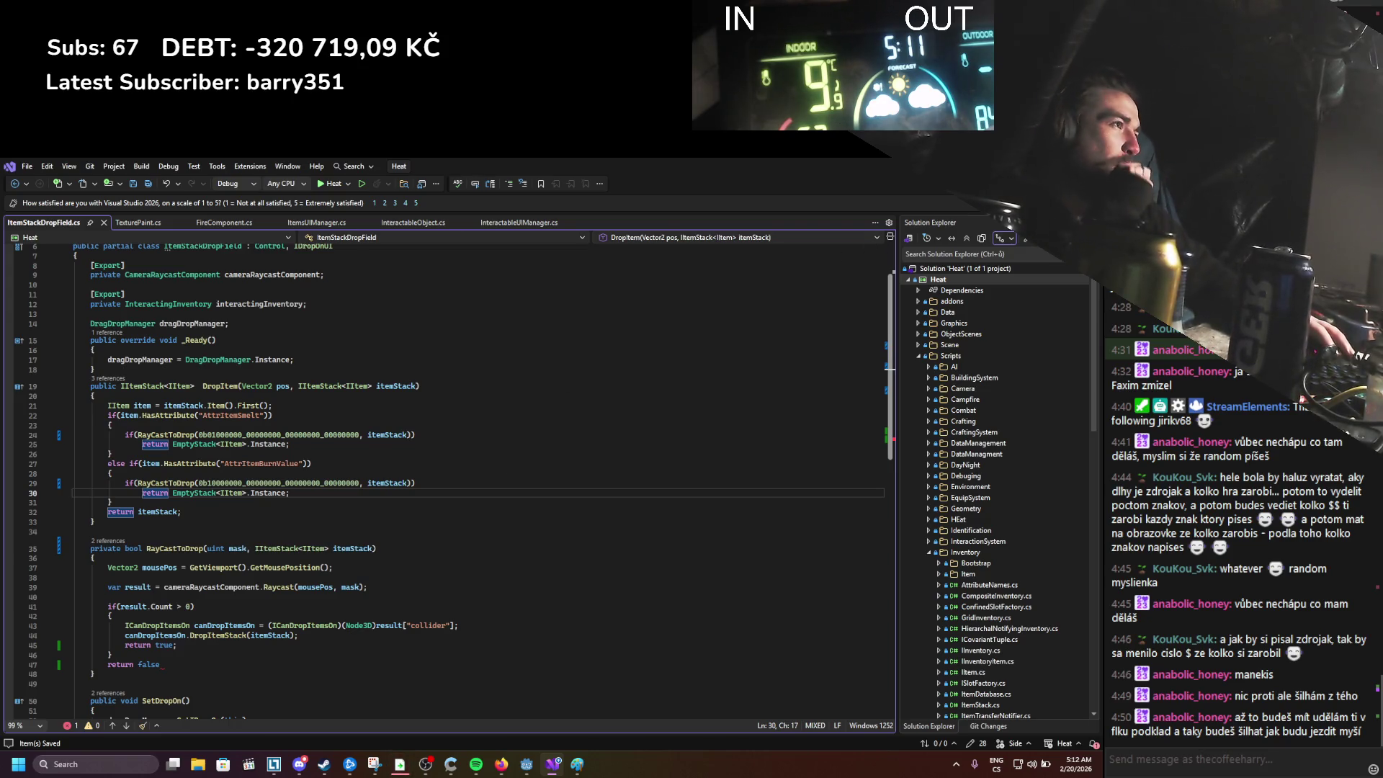
Step: Build the C# project in Godot and dismiss the build error
{"action": "key", "text": "alt+Tab"}
{"action": "left_click", "coordinate": [923, 184]}
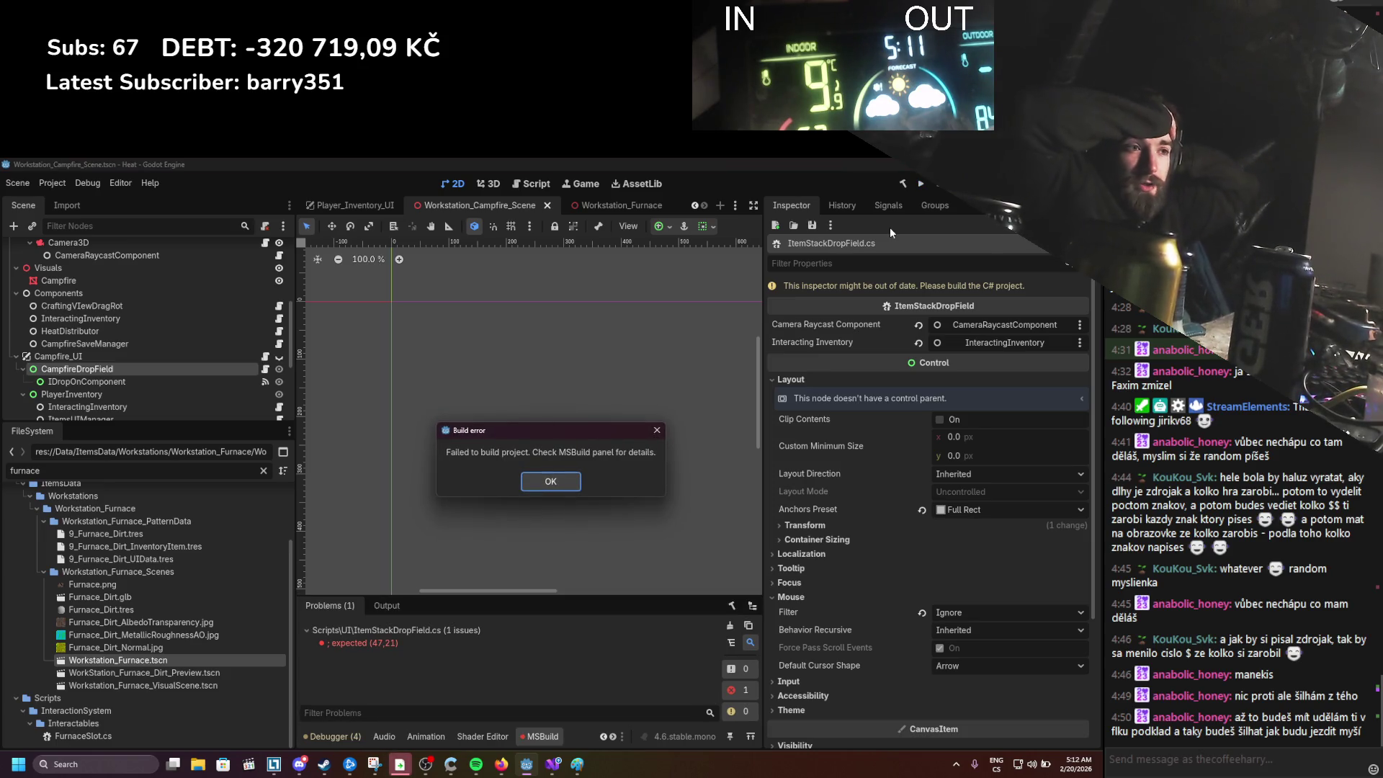
{"action": "left_click", "coordinate": [551, 481]}
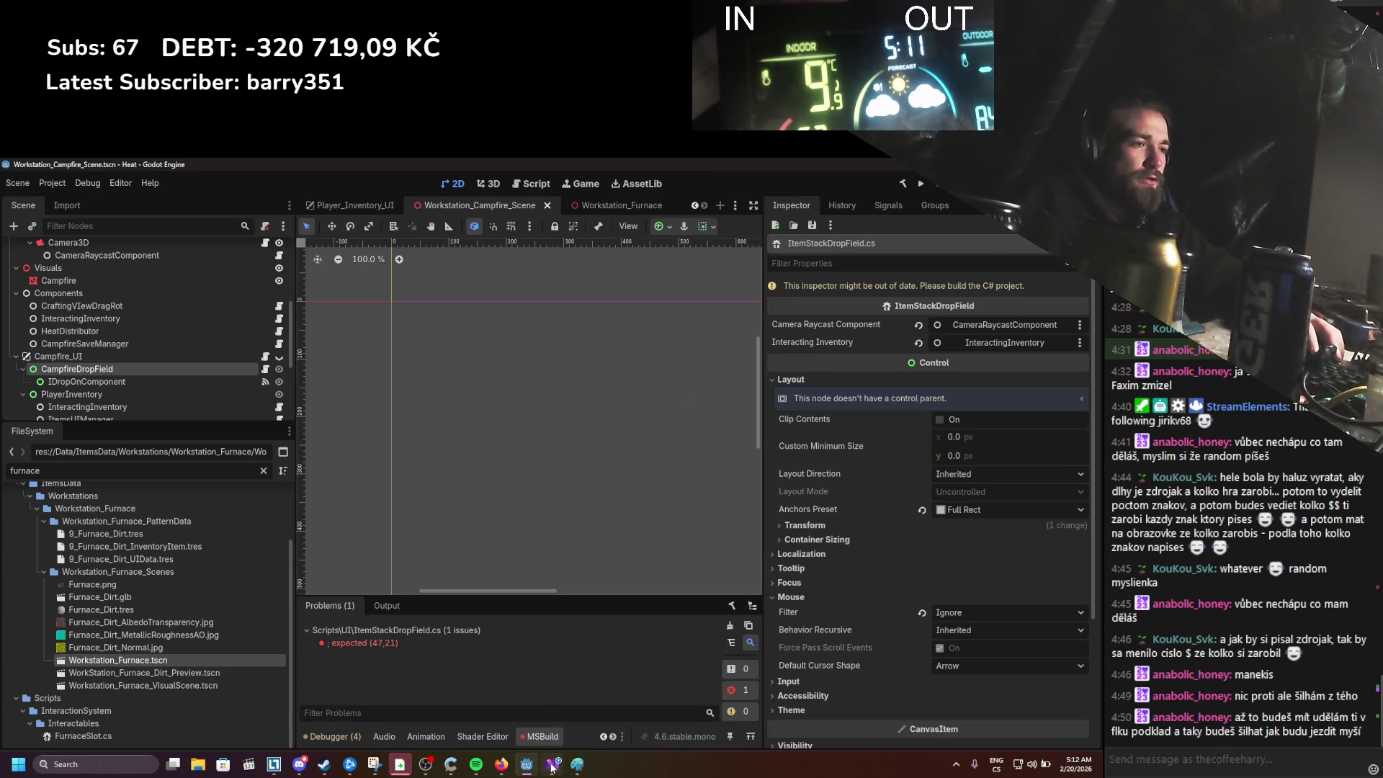
{"action": "key", "text": "alt+Tab"}
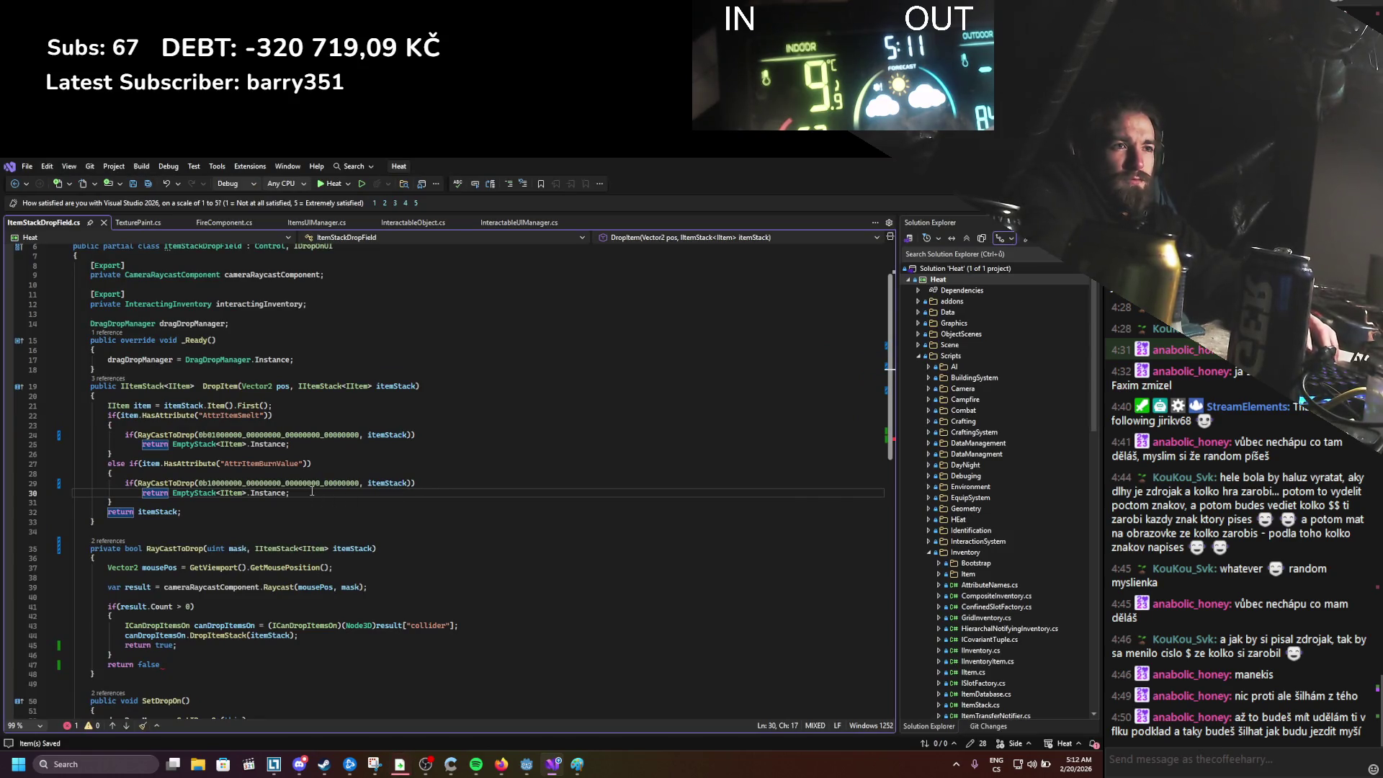
Step: Add the missing semicolon after 'return false', rebuild, and test-run the game
{"action": "left_click", "coordinate": [172, 664]}
{"action": "type", "text": ";"}
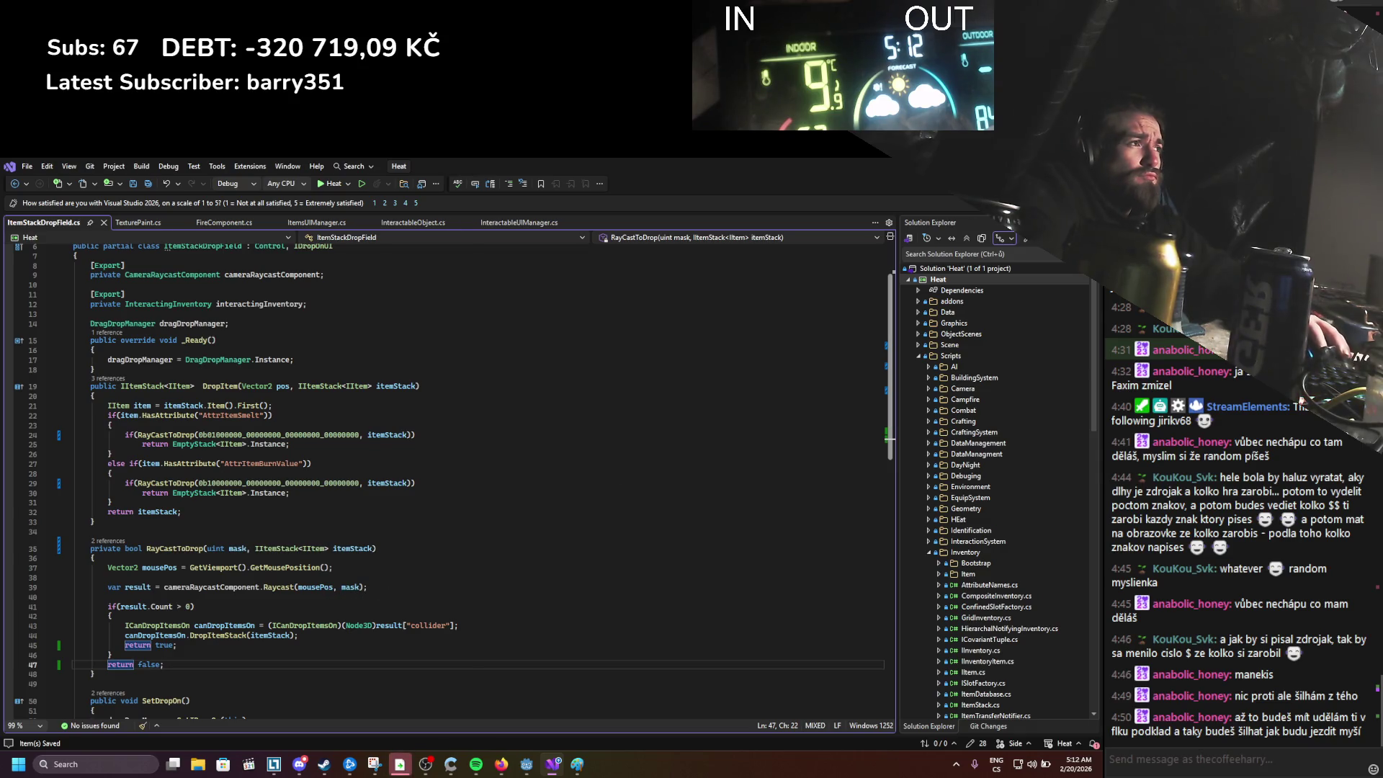
{"action": "key", "text": "alt+Tab"}
{"action": "left_click", "coordinate": [907, 185]}
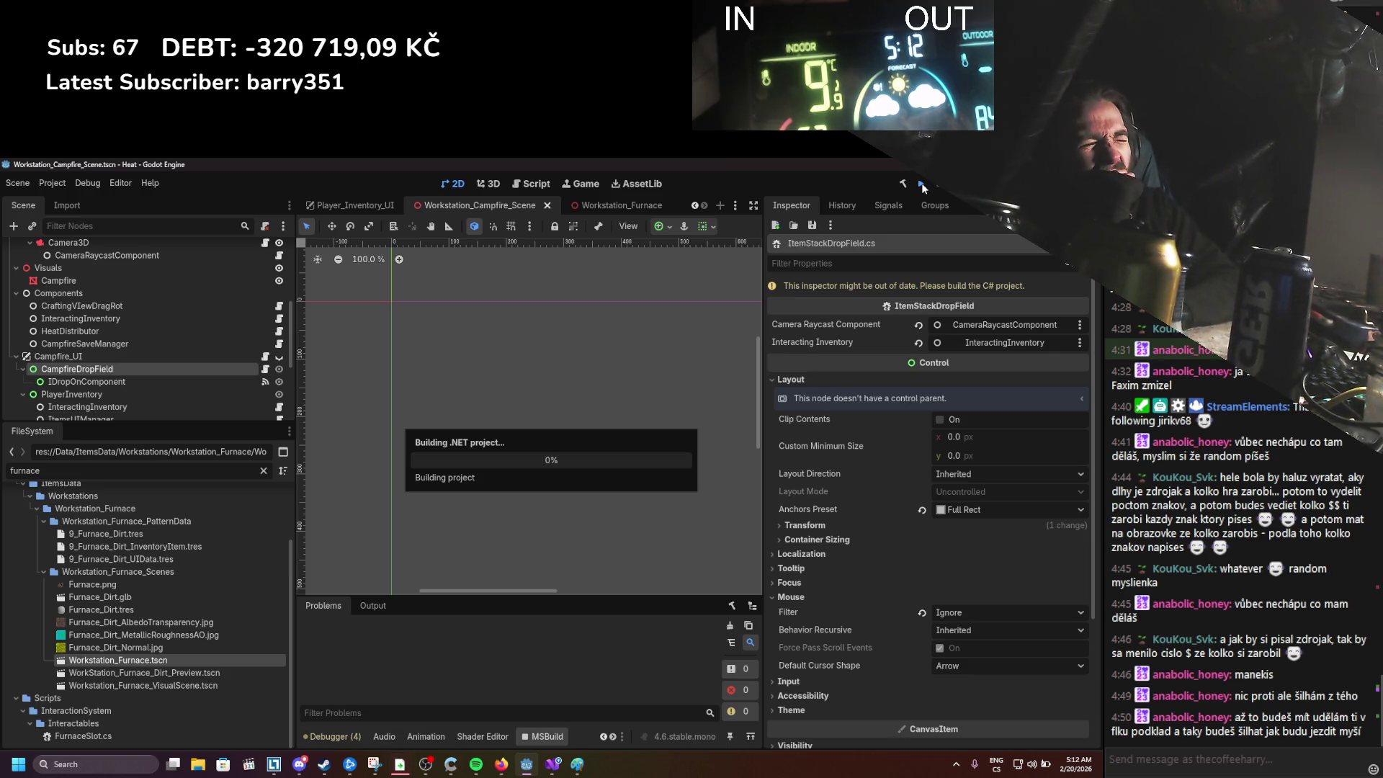
{"action": "left_click", "coordinate": [923, 186]}
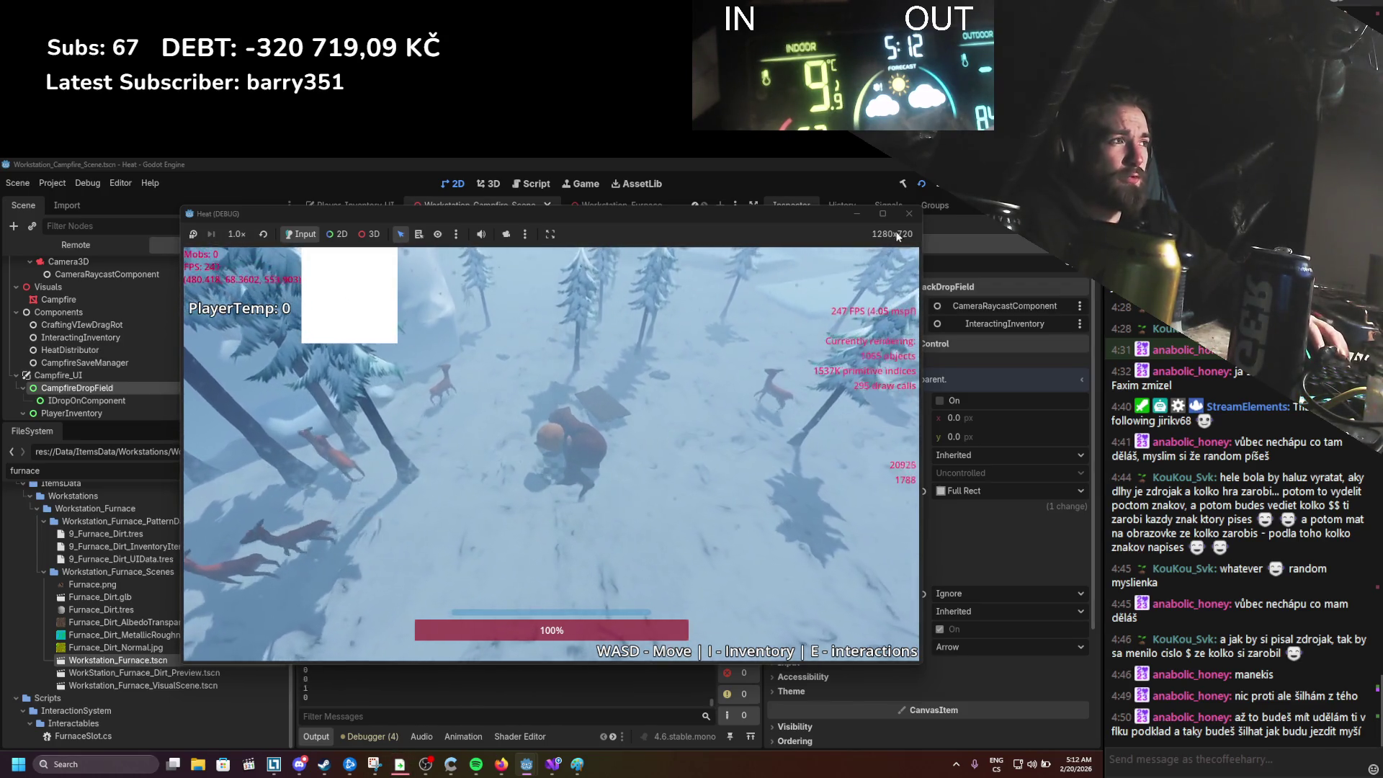
{"action": "key", "text": "alt+F4"}
Step: Delete the [Export] attribute line above the cameraRaycastComponent field
{"action": "left_click", "coordinate": [552, 765]}
{"action": "scroll", "coordinate": [351, 558], "scroll_direction": "up", "scroll_amount": 2}
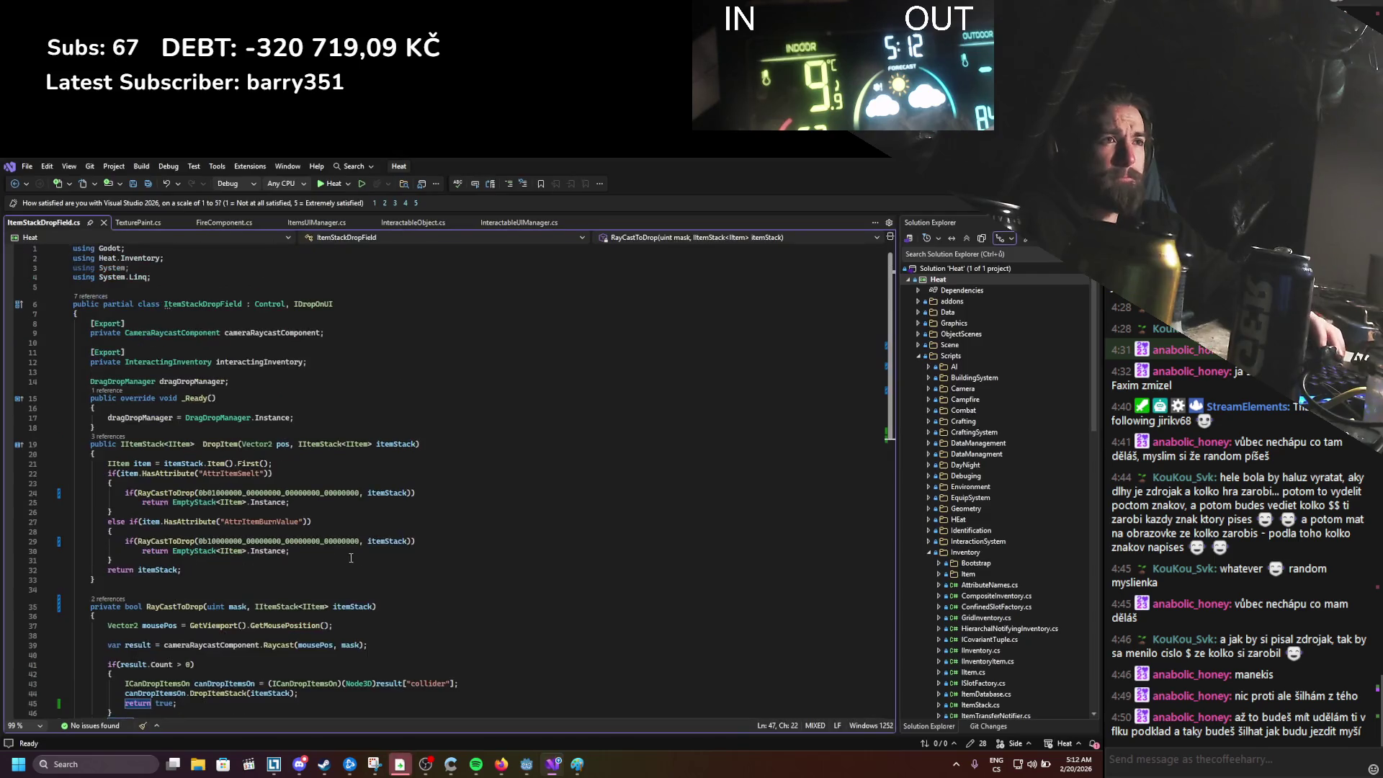
{"action": "double_click", "coordinate": [101, 324]}
{"action": "key", "text": "Delete"}
Step: Assign cameraRaycastComponent = CameraRaycastComponent.Instance in _Ready, then build and run in Godot
{"action": "left_click", "coordinate": [349, 415]}
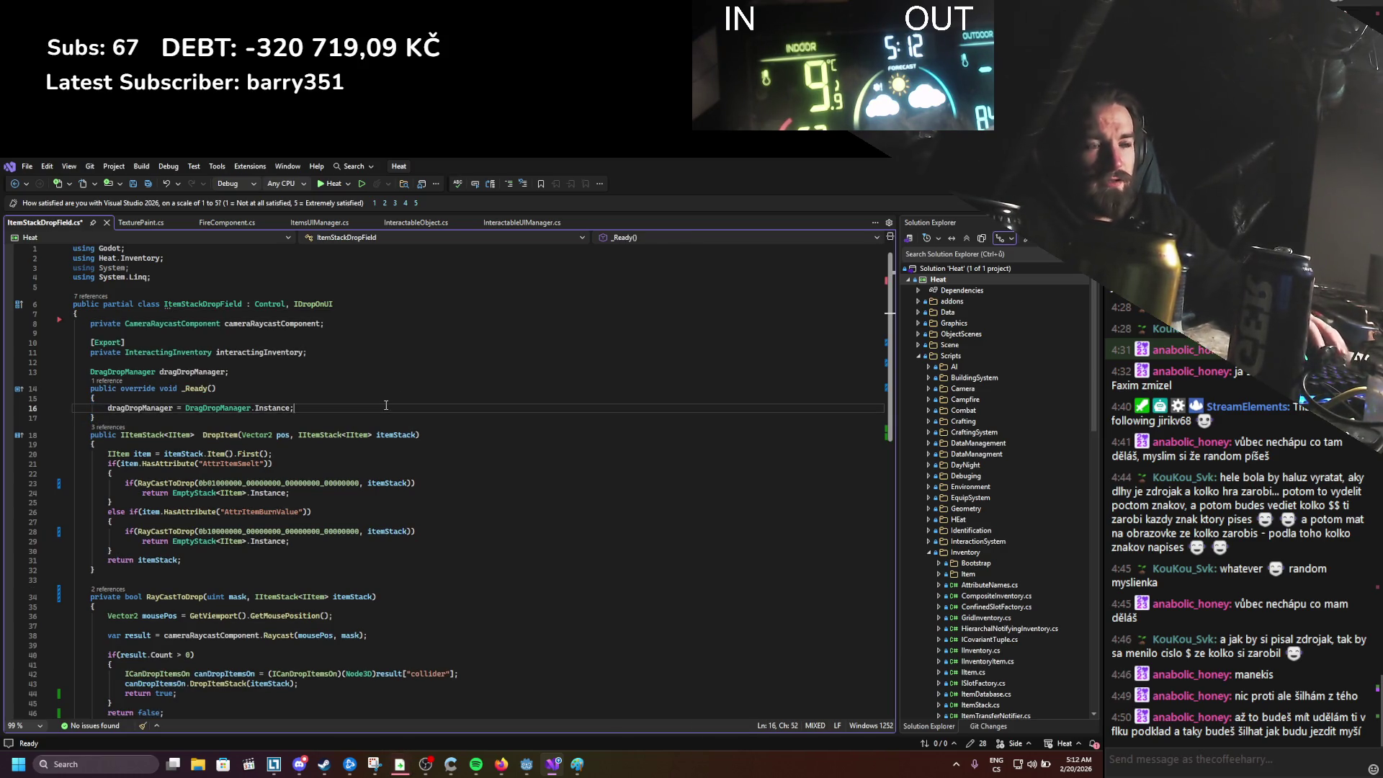
{"action": "key", "text": "ctrl+Return"}
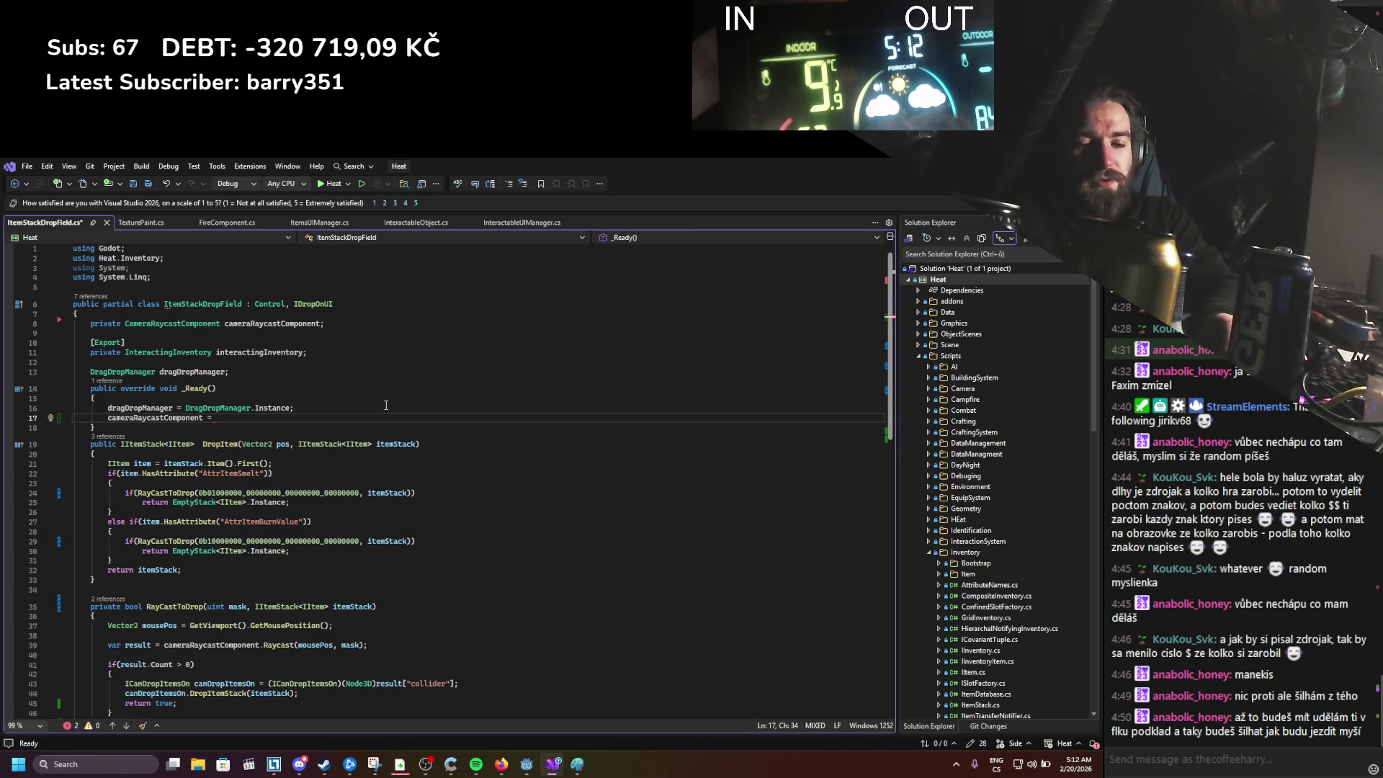
{"action": "type", "text": "cameraRaycastComponent ="}
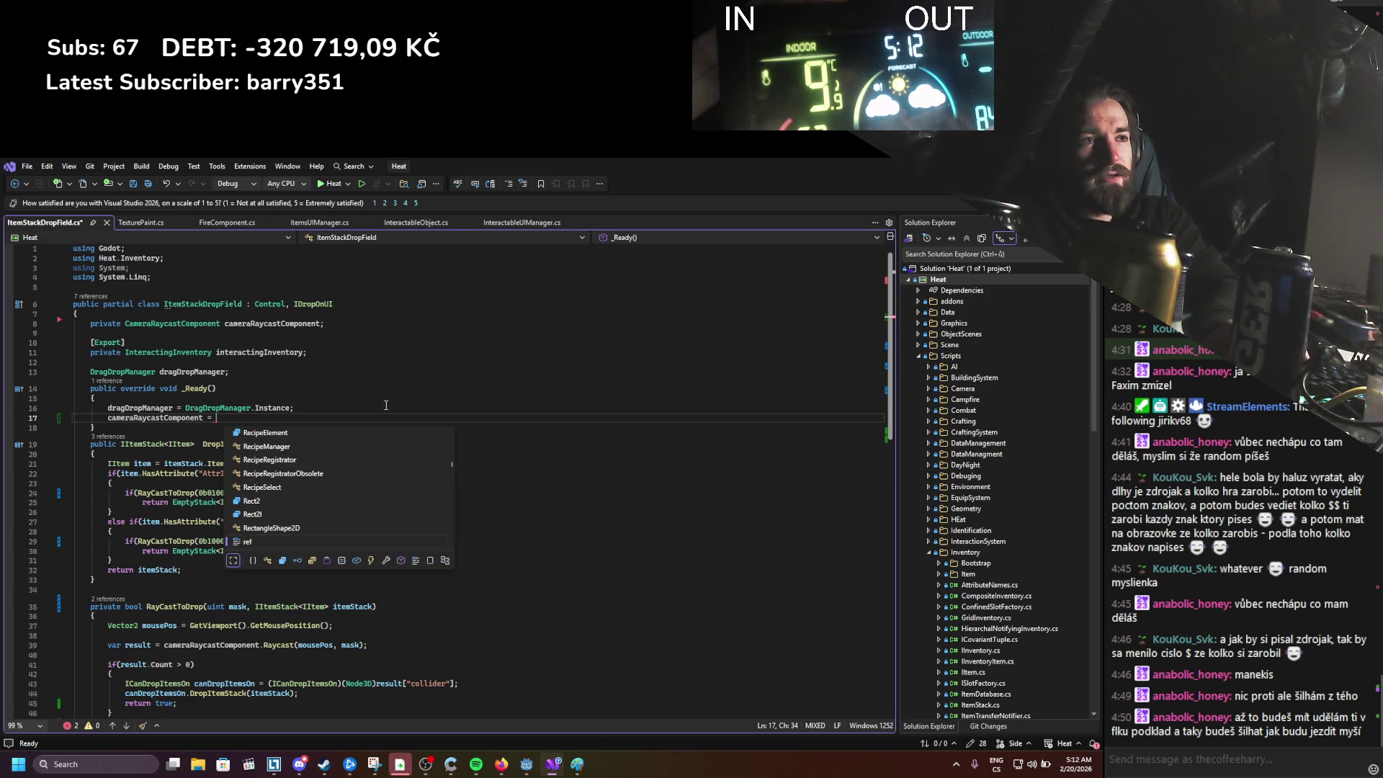
{"action": "type", "text": "Came"}
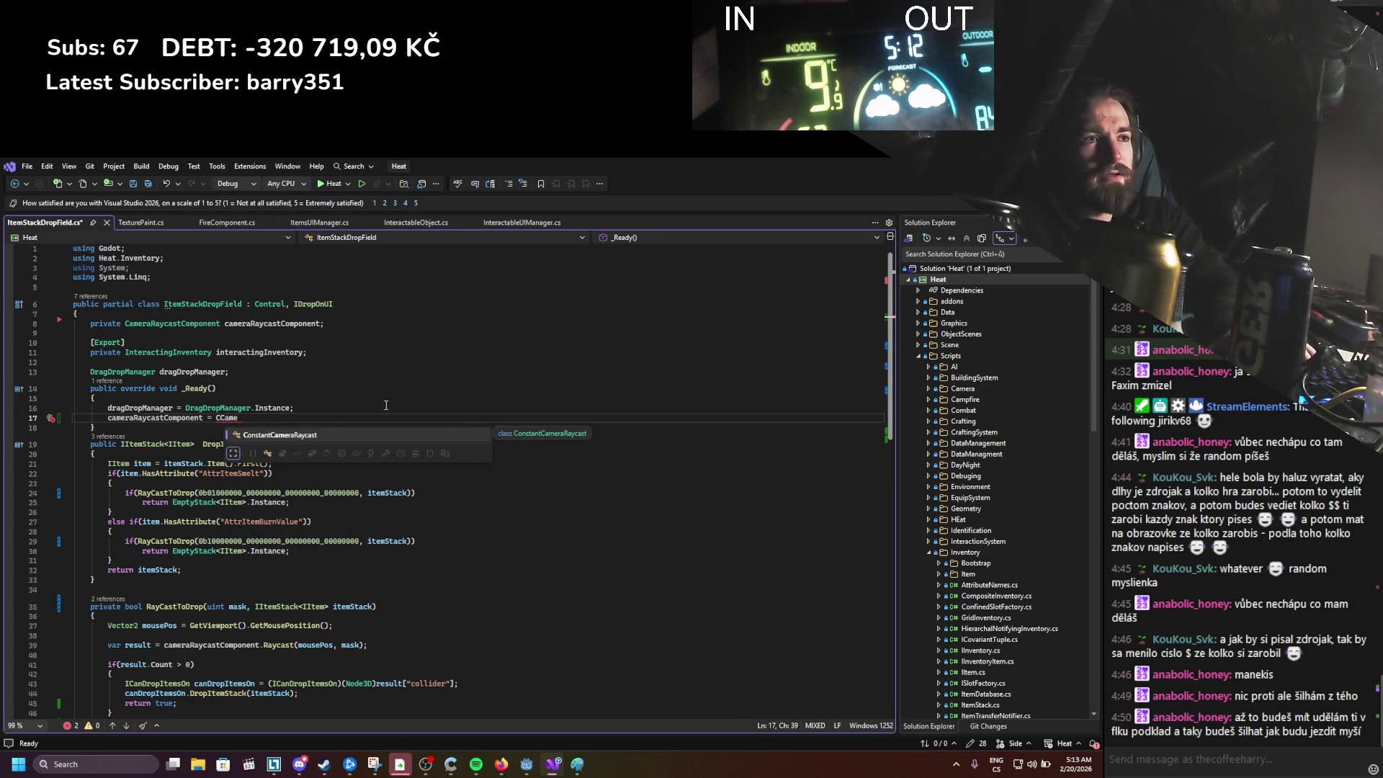
{"action": "key", "text": "BackSpace"}
{"action": "key", "text": "BackSpace"}
{"action": "key", "text": "BackSpace"}
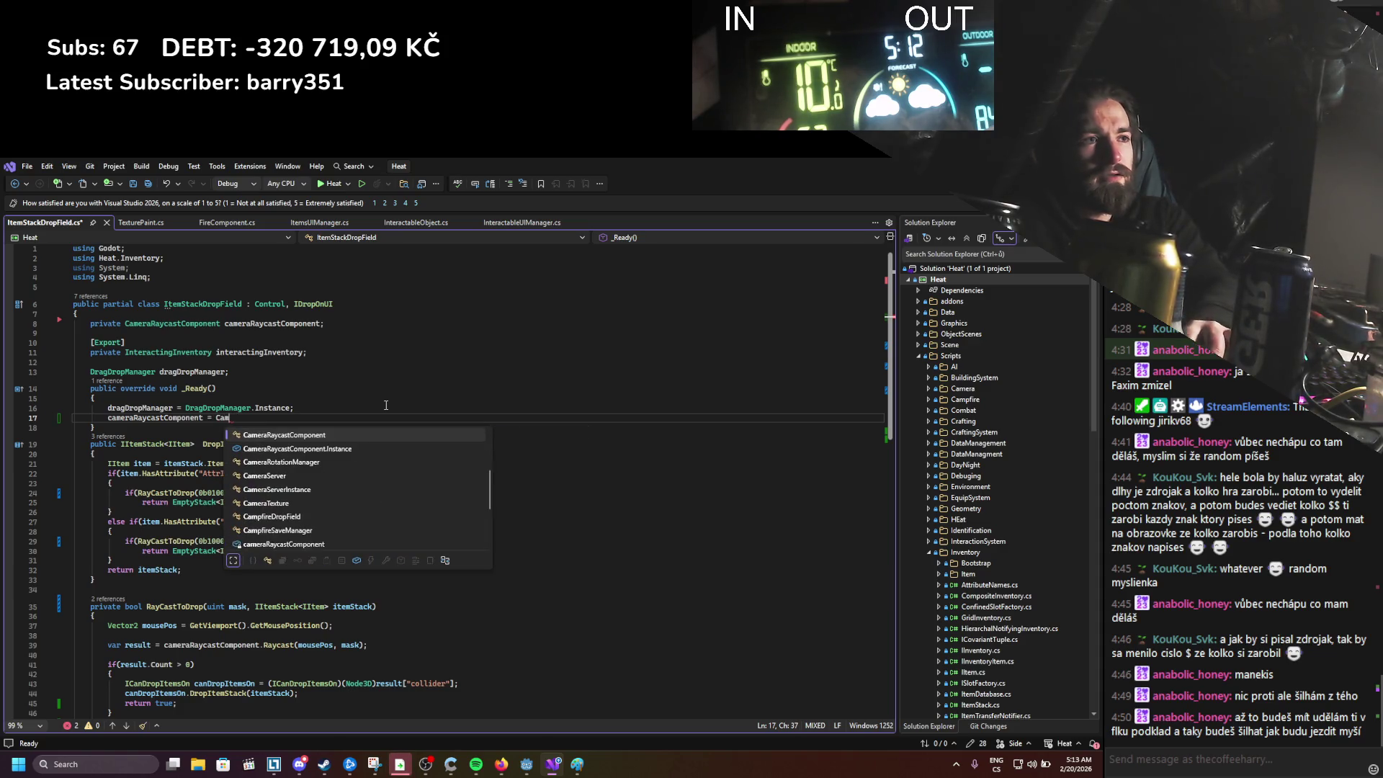
{"action": "key", "text": "Down"}
{"action": "key", "text": "Tab"}
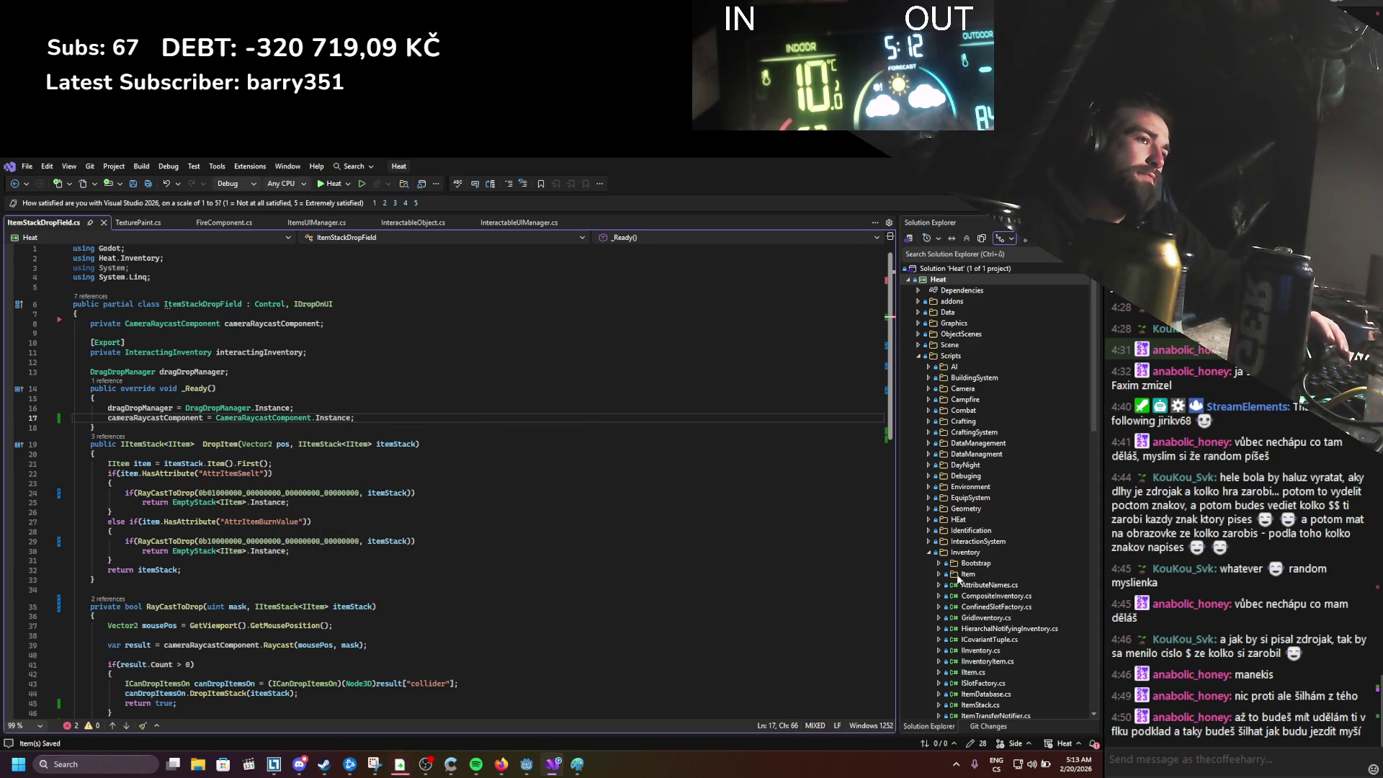
{"action": "key", "text": "alt+Tab"}
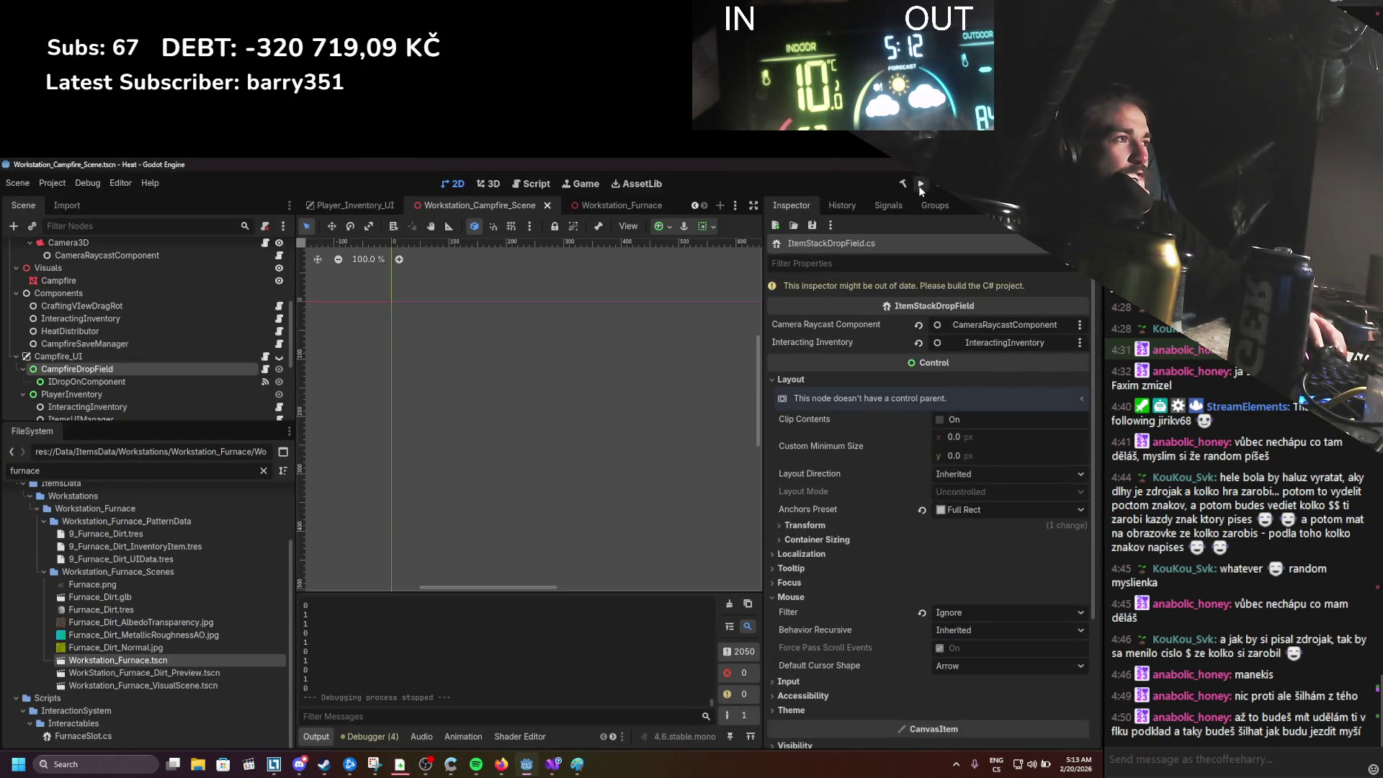
{"action": "left_click", "coordinate": [921, 184]}
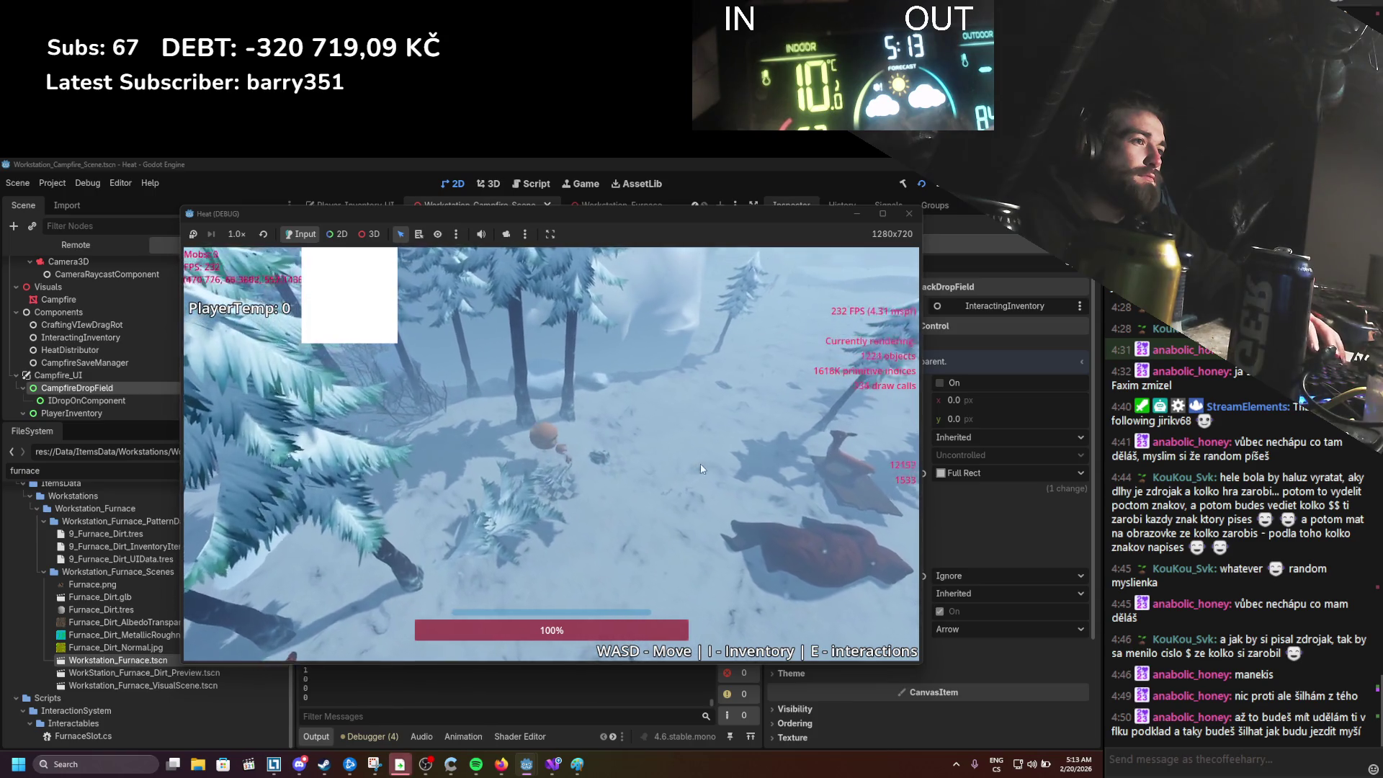
Step: Drop the 3-log stack from the inventory onto the campfire to light it
{"action": "key", "text": "w"}
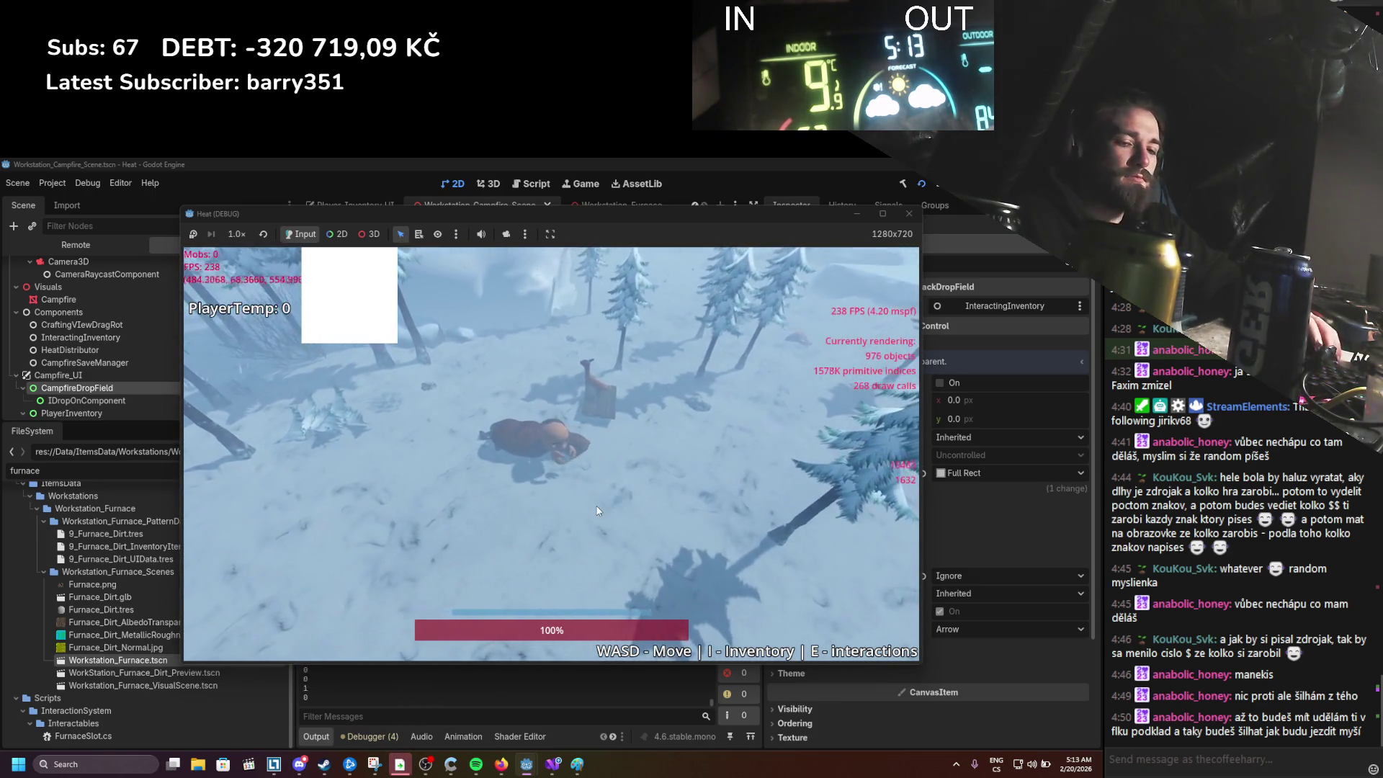
{"action": "key", "text": "i"}
{"action": "left_click_drag", "start_coordinate": [832, 404], "coordinate": [538, 498]}
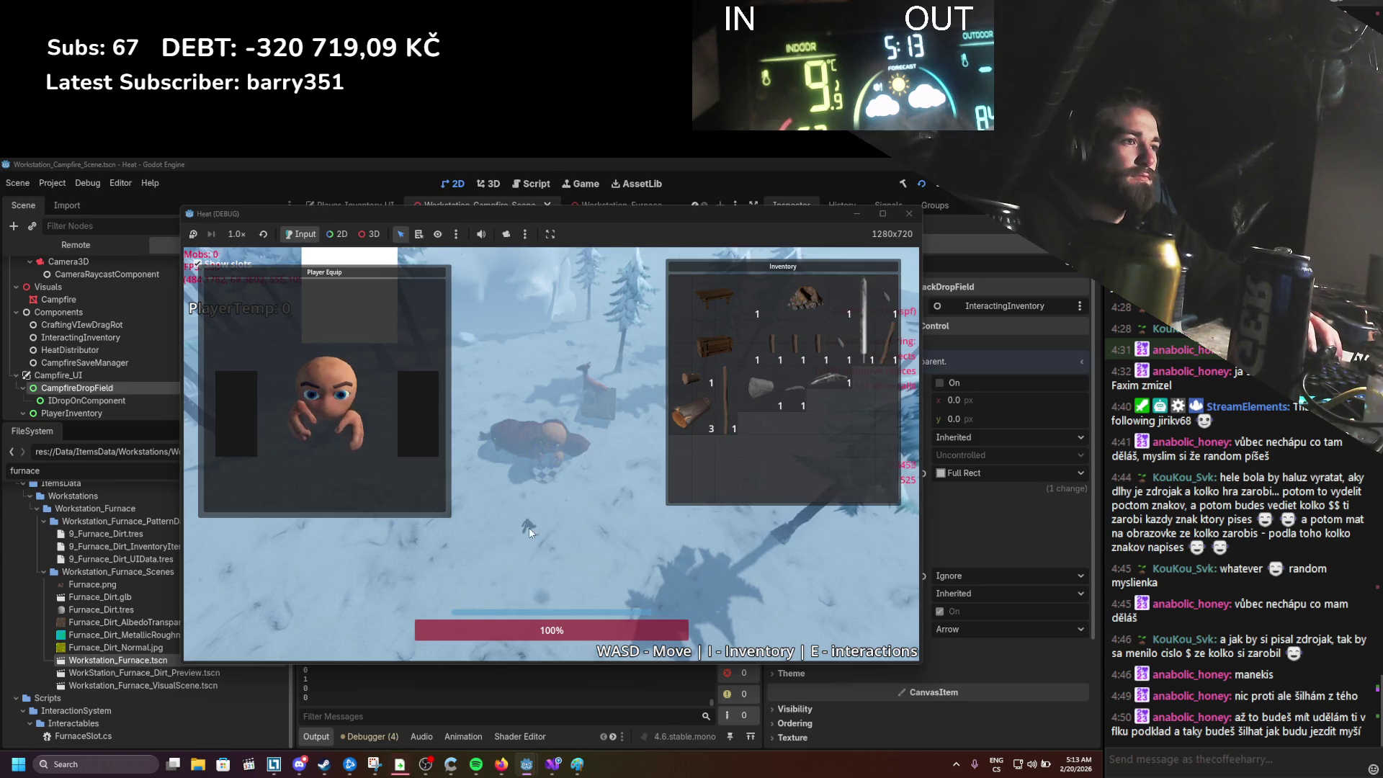
{"action": "key", "text": "i"}
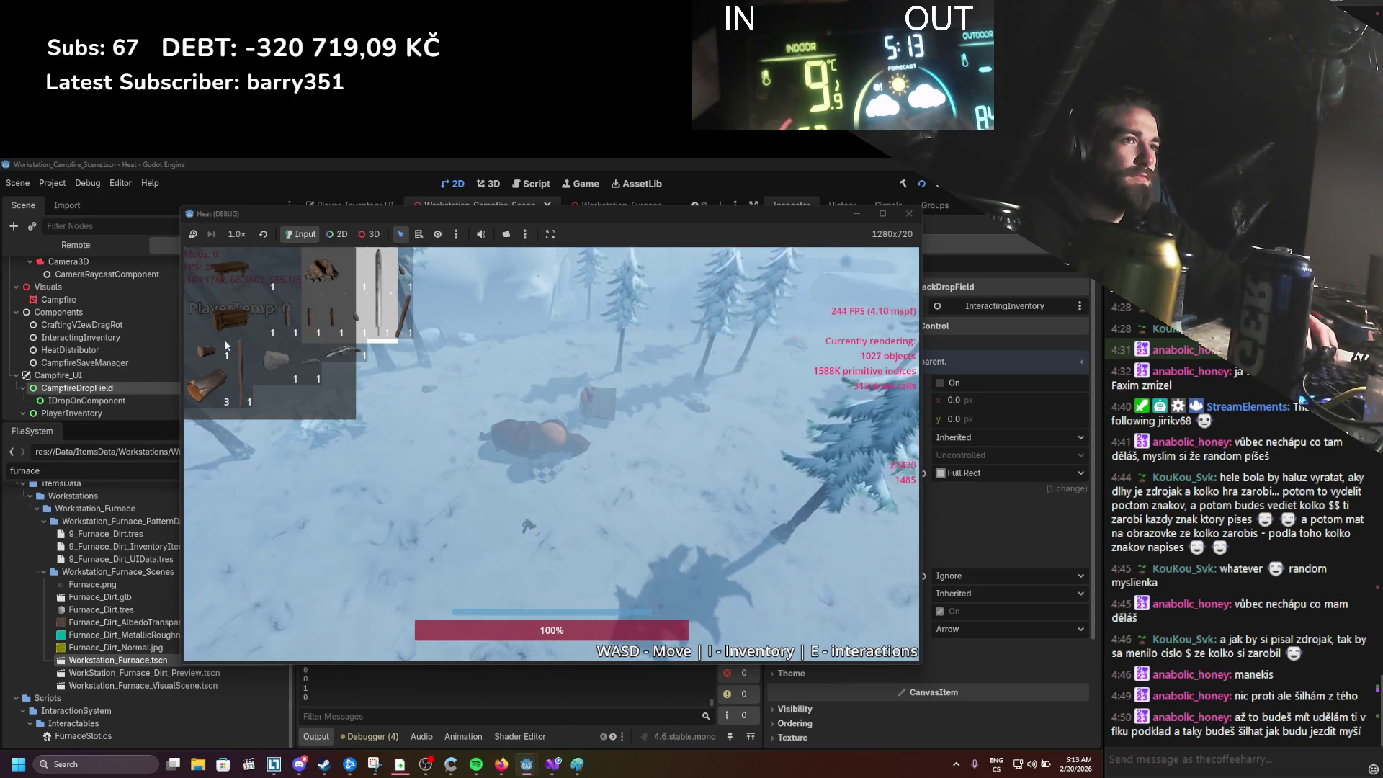
{"action": "left_click_drag", "start_coordinate": [216, 391], "coordinate": [539, 544]}
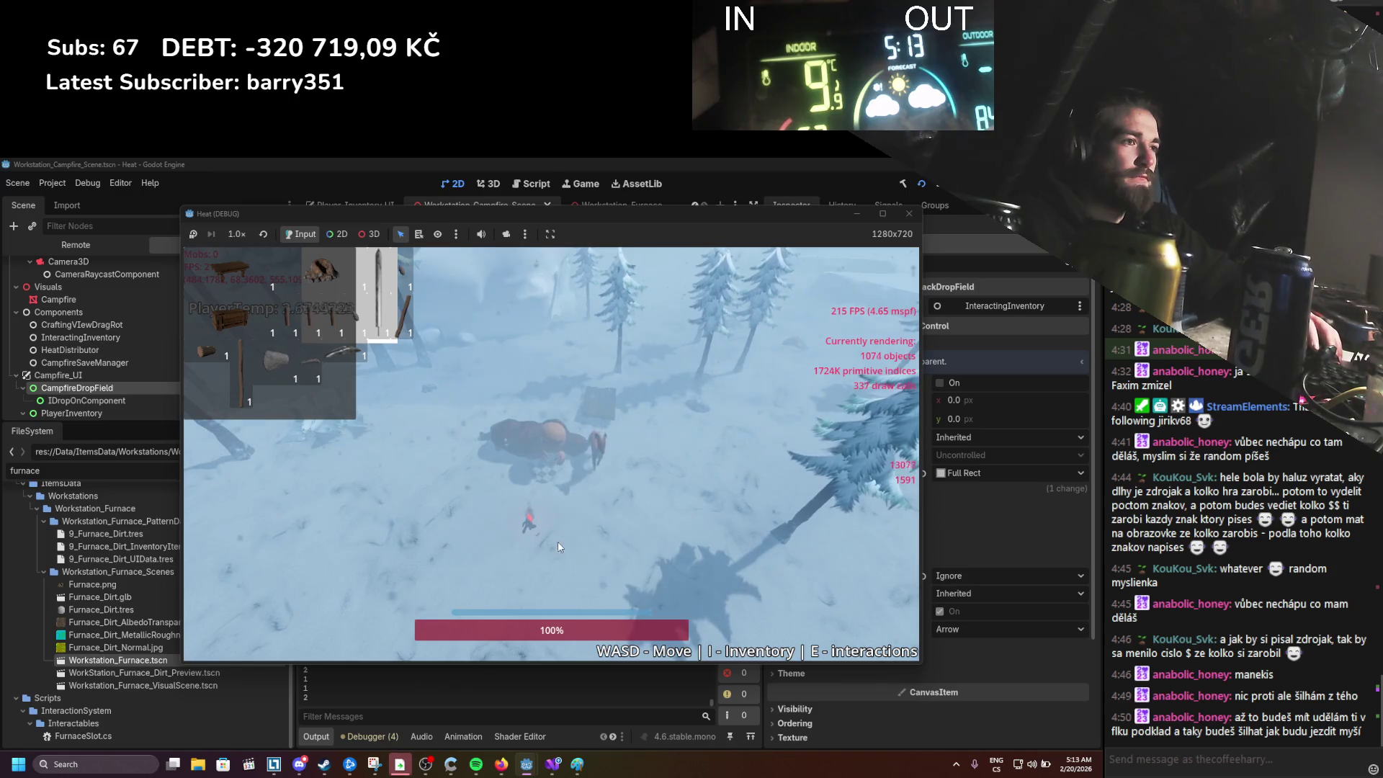
Step: Walk beside the burning fire until PlayerTemp reaches about 17, then stop the game
{"action": "key", "text": "i"}
{"action": "key", "text": "s"}
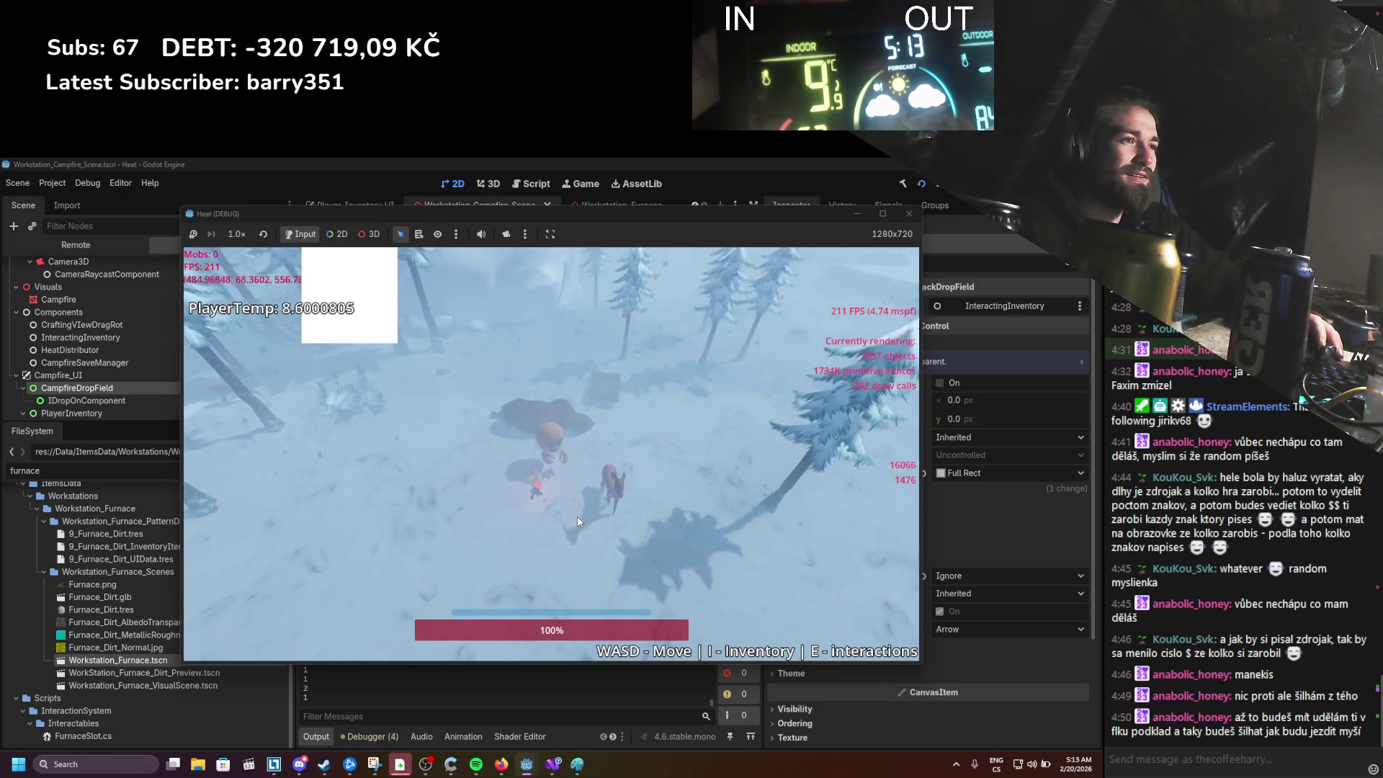
{"action": "key", "text": "s"}
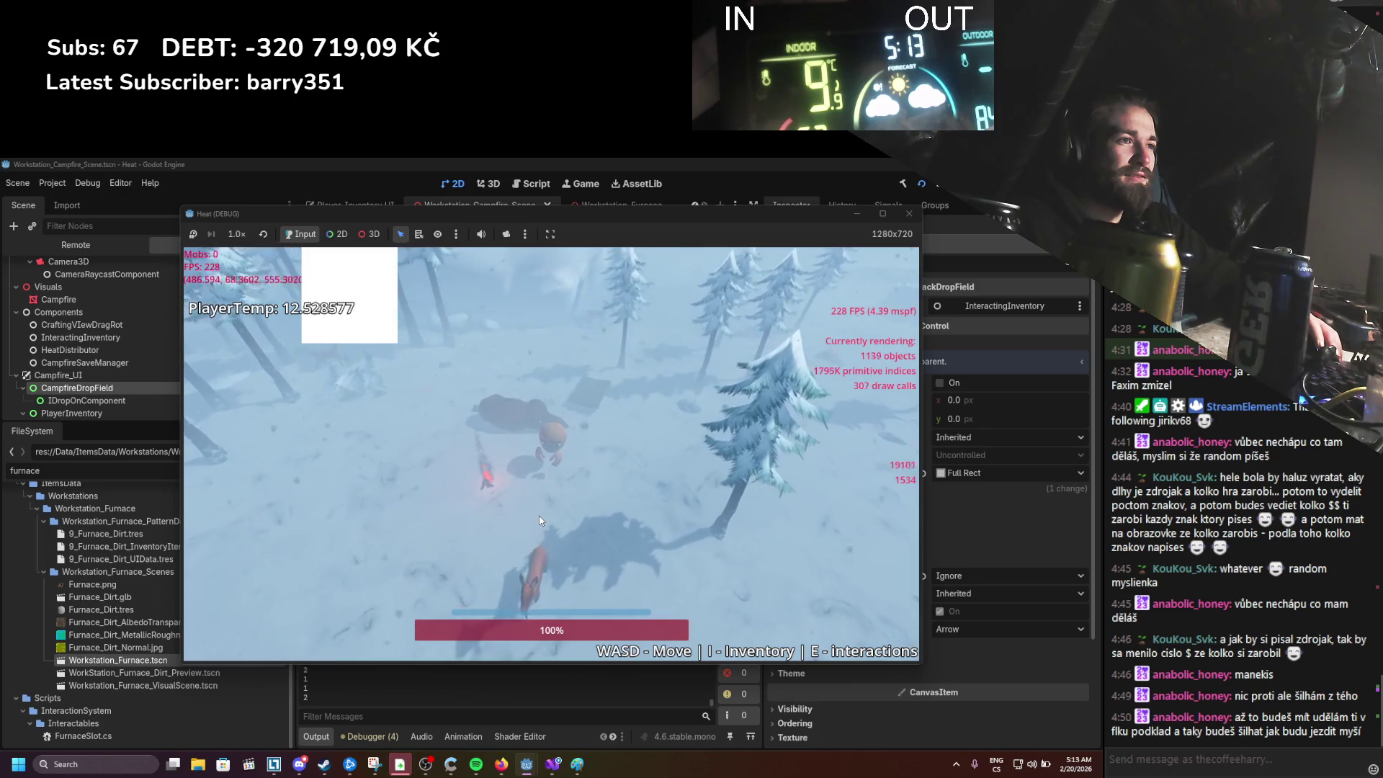
{"action": "key", "text": "s"}
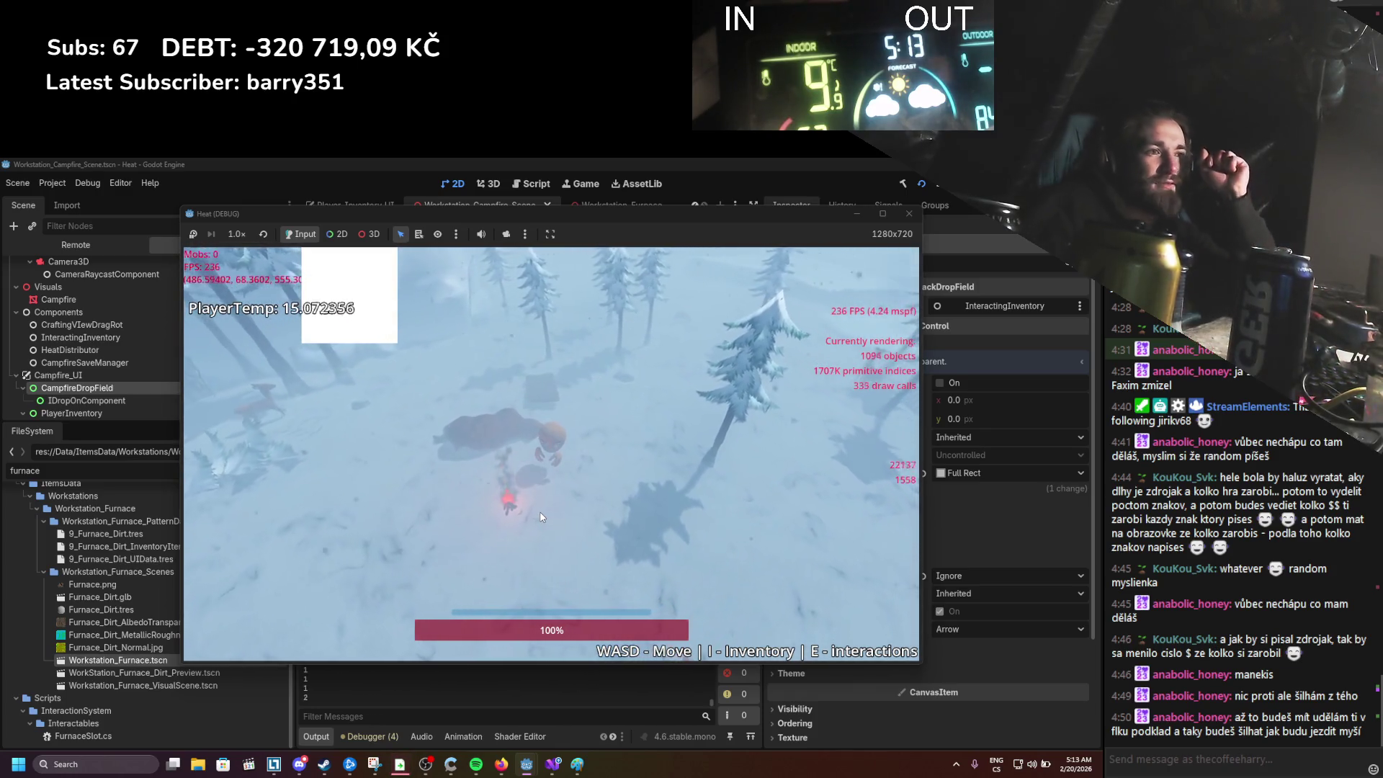
{"action": "key", "text": "d"}
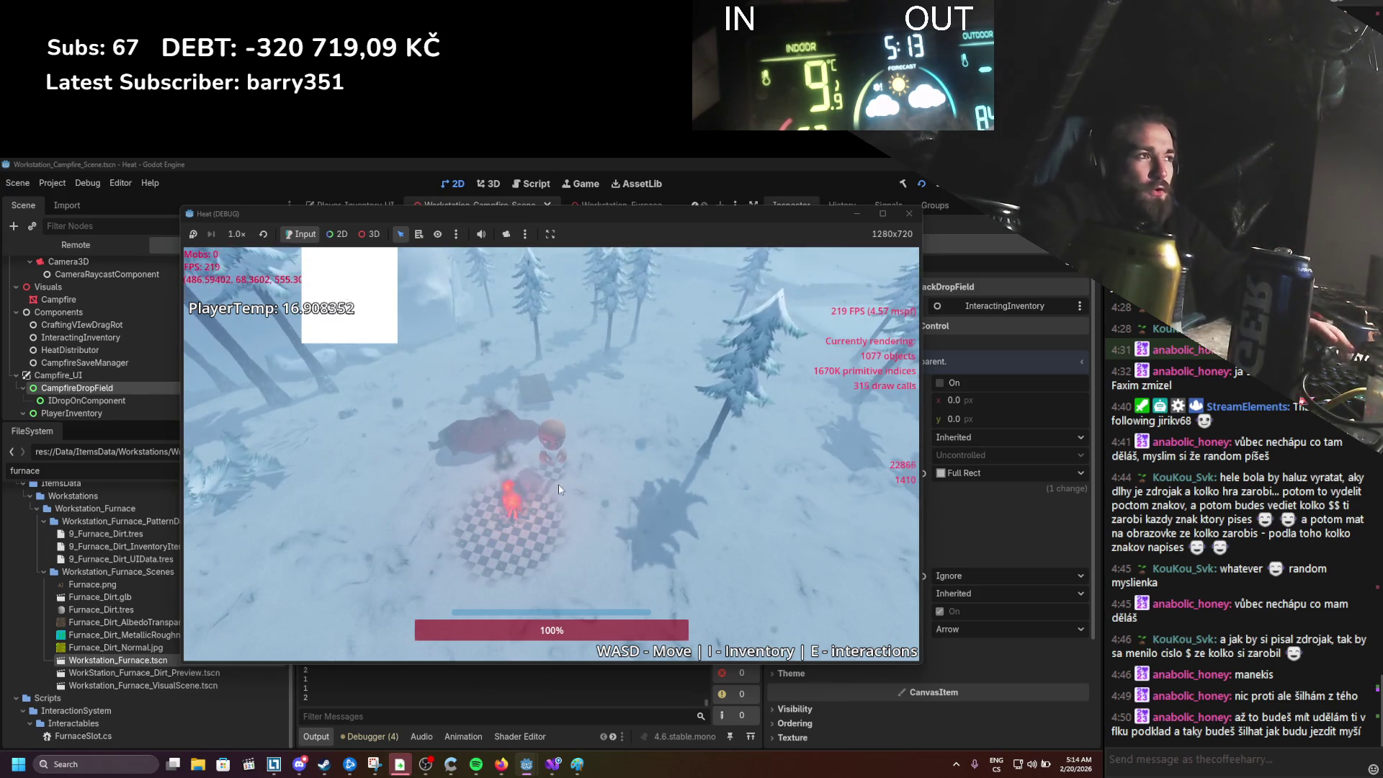
{"action": "left_click", "coordinate": [909, 214]}
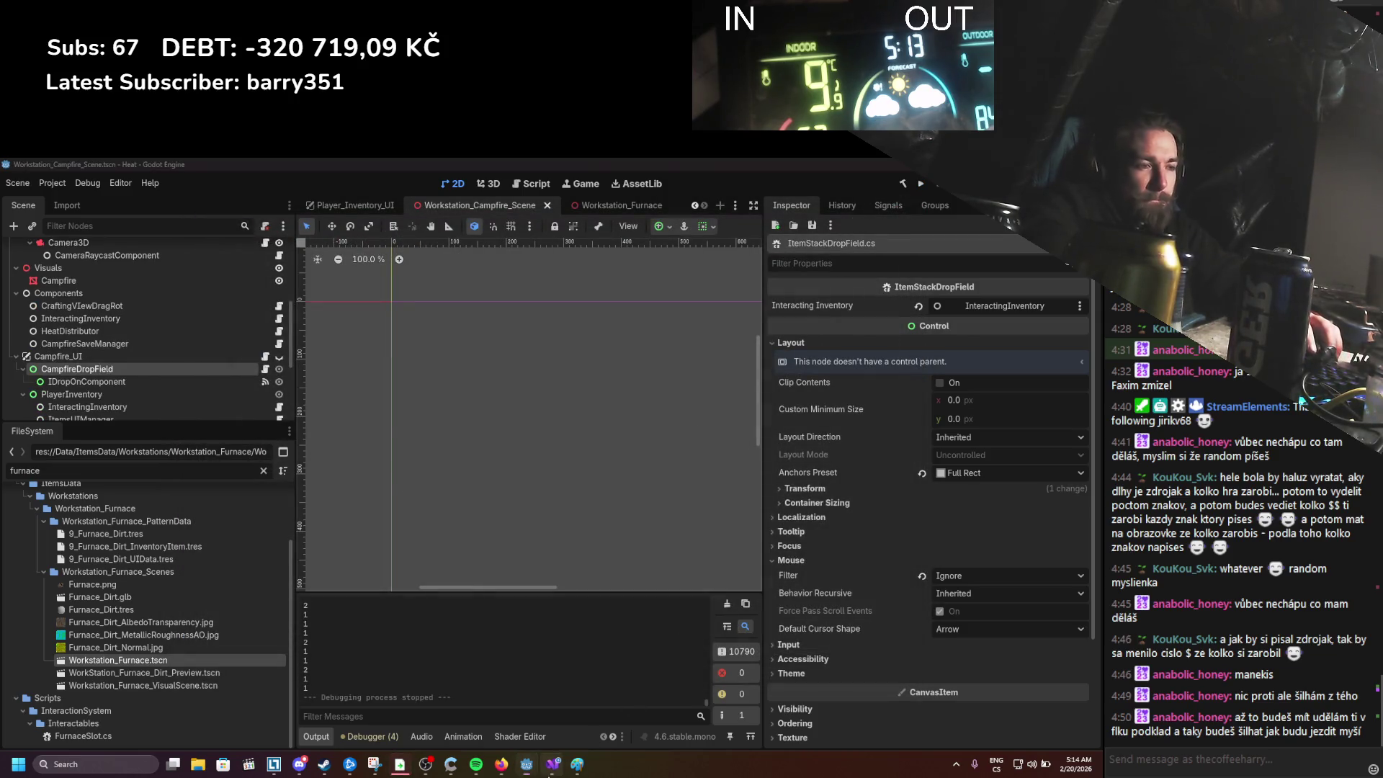
Step: In FireComponent.cs, change the stroke factor 0.1f on line 70 to 0.2f
{"action": "left_click", "coordinate": [549, 771]}
{"action": "scroll", "coordinate": [208, 276], "scroll_direction": "down", "scroll_amount": 10}
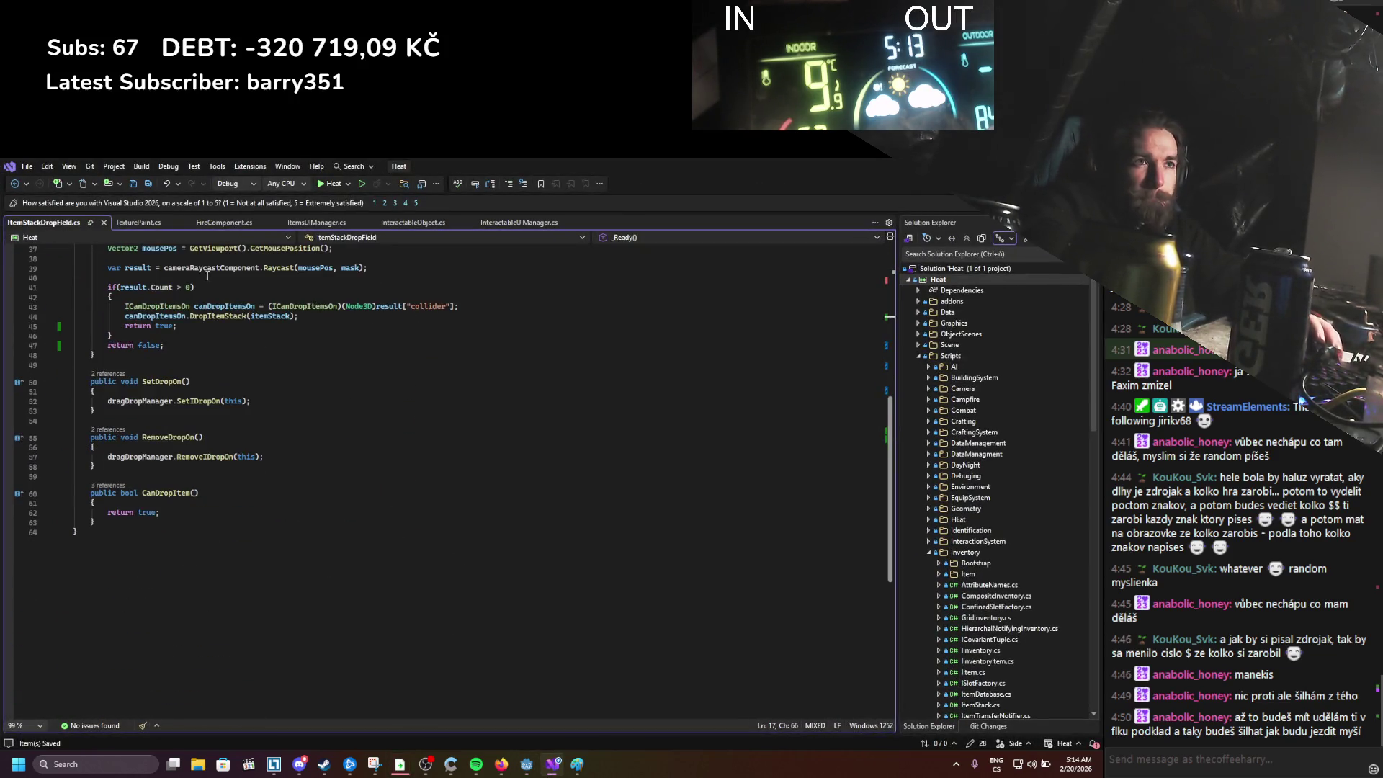
{"action": "left_click", "coordinate": [215, 223]}
{"action": "scroll", "coordinate": [309, 407], "scroll_direction": "down", "scroll_amount": 15}
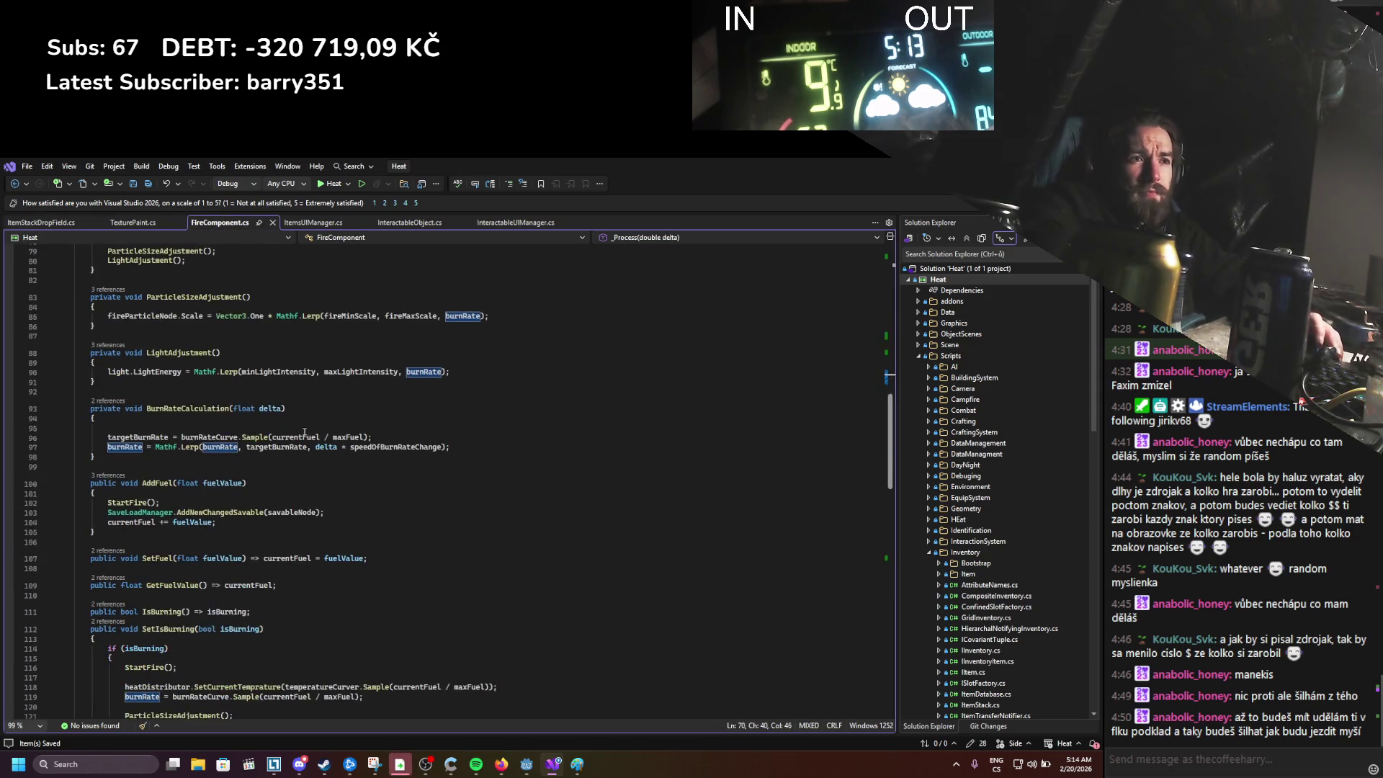
{"action": "scroll", "coordinate": [315, 490], "scroll_direction": "up", "scroll_amount": 2}
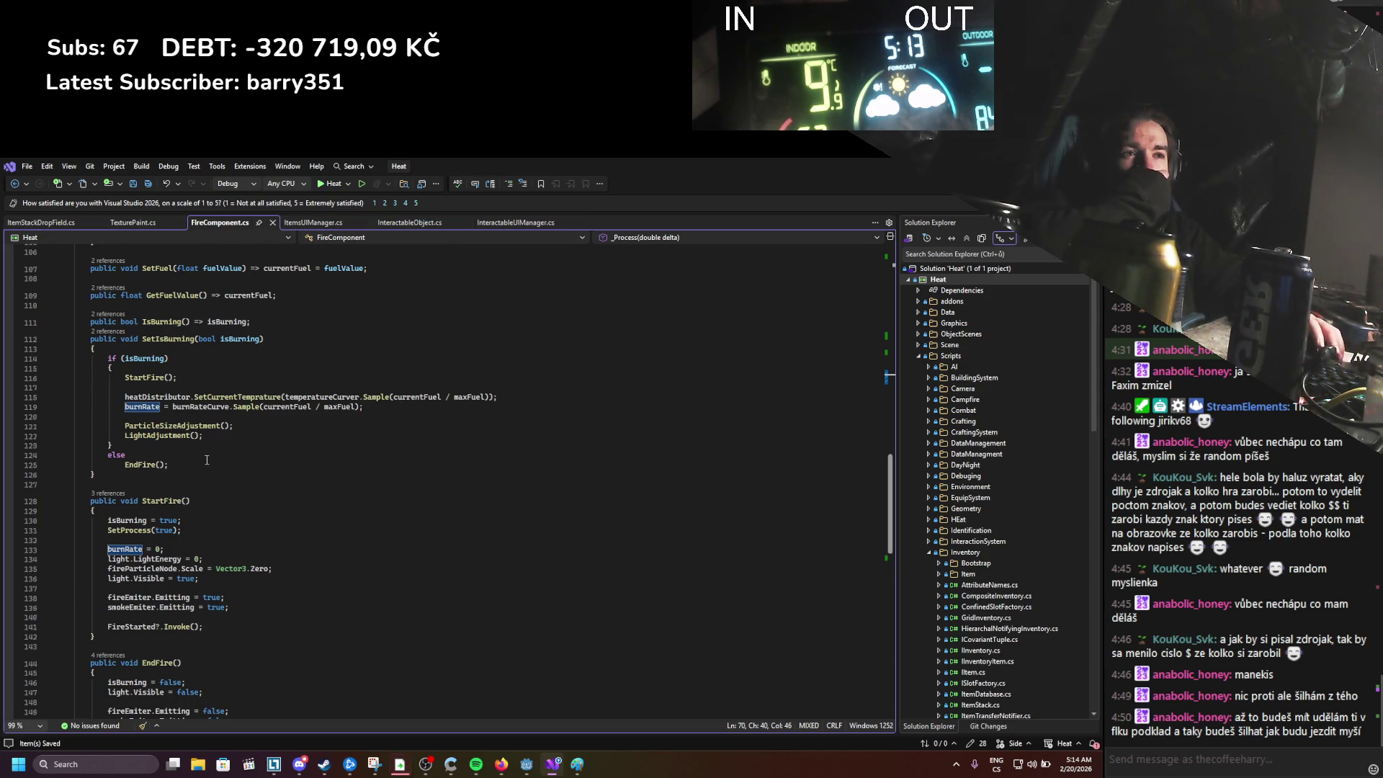
{"action": "scroll", "coordinate": [207, 460], "scroll_direction": "down", "scroll_amount": 5}
{"action": "scroll", "coordinate": [310, 535], "scroll_direction": "up", "scroll_amount": 19}
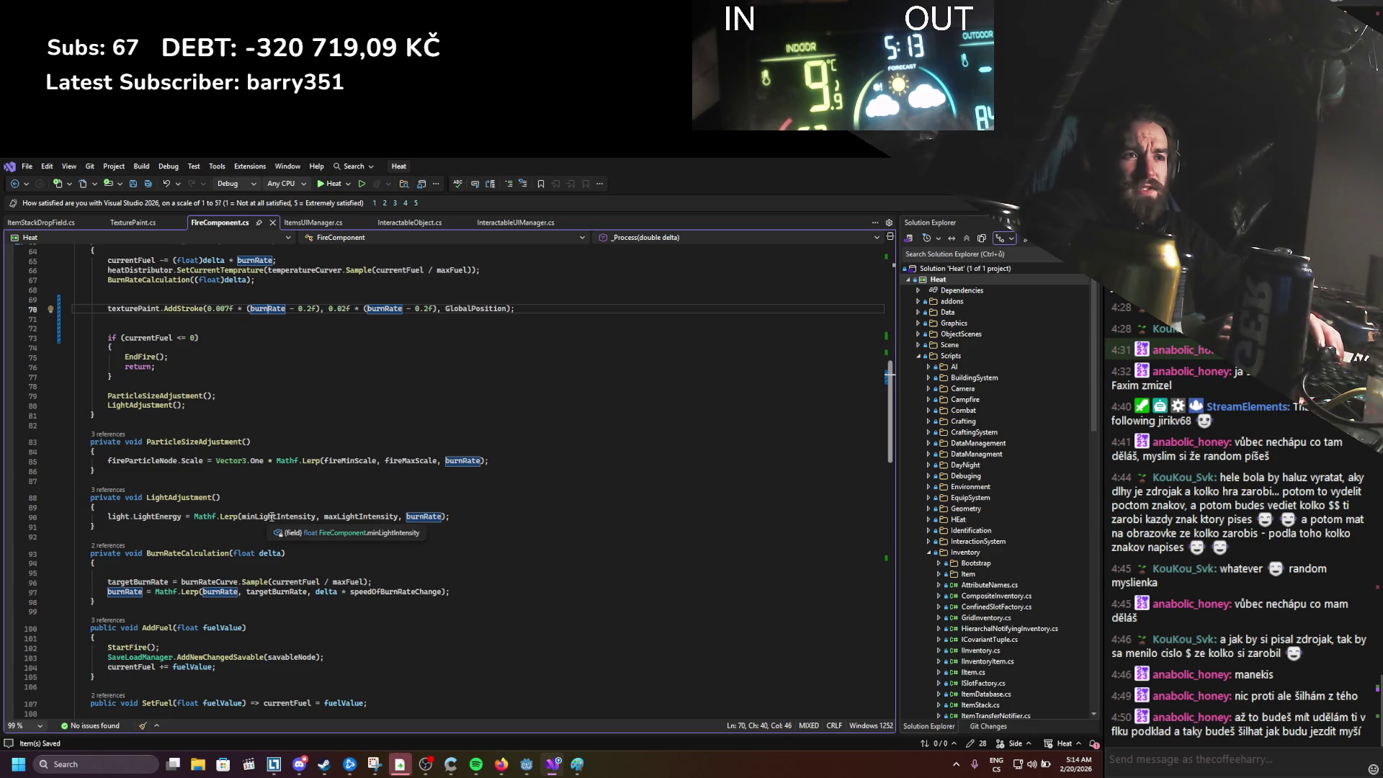
{"action": "scroll", "coordinate": [268, 584], "scroll_direction": "up", "scroll_amount": 11}
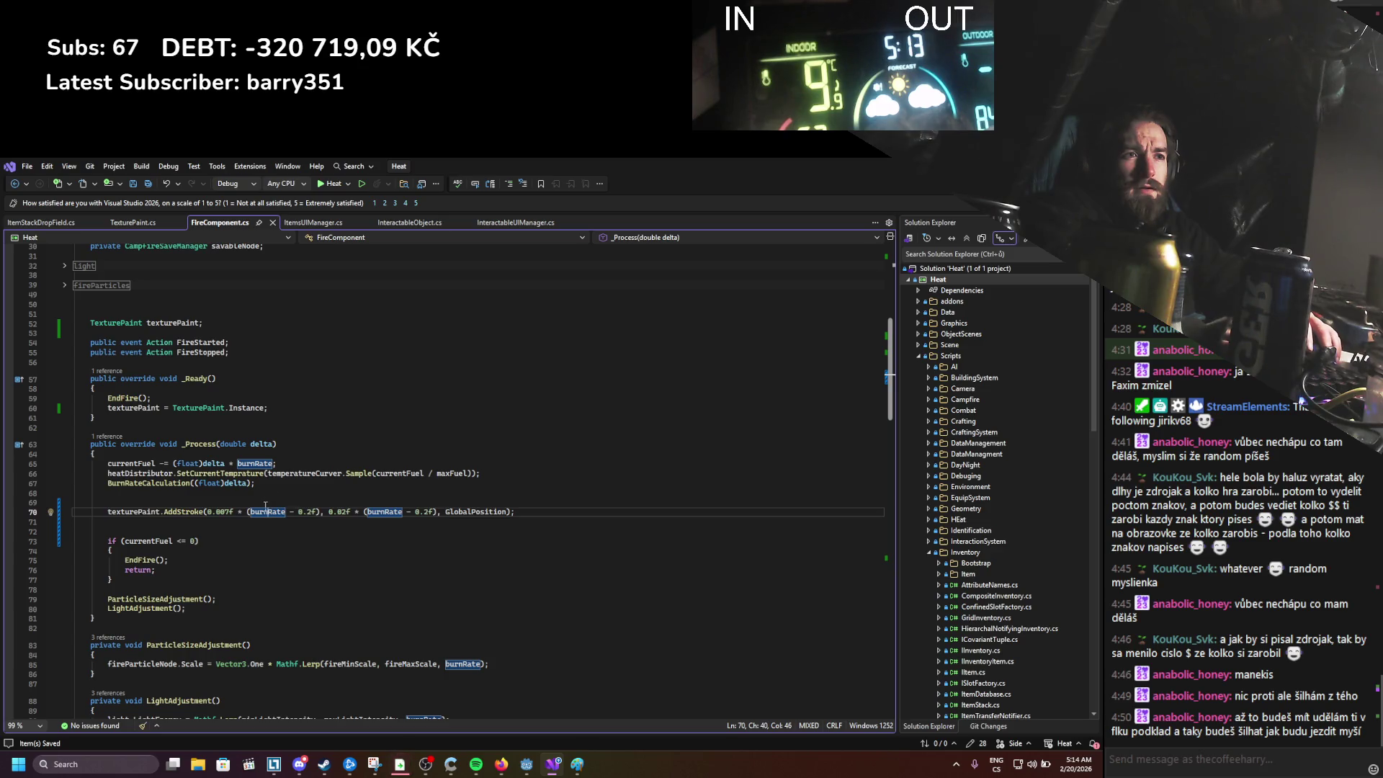
{"action": "left_click", "coordinate": [346, 513]}
{"action": "type", "text": "1"}
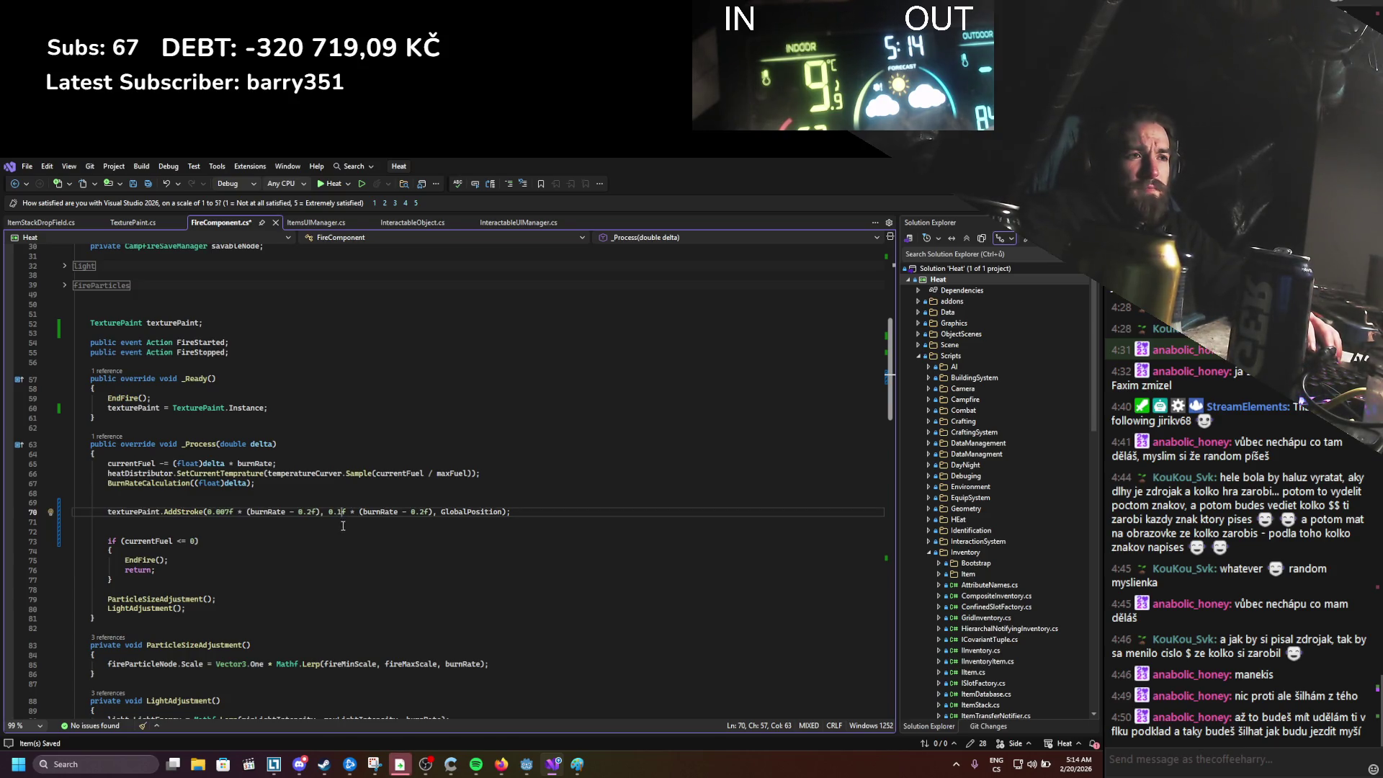
{"action": "left_click_drag", "start_coordinate": [343, 514], "coordinate": [339, 515]}
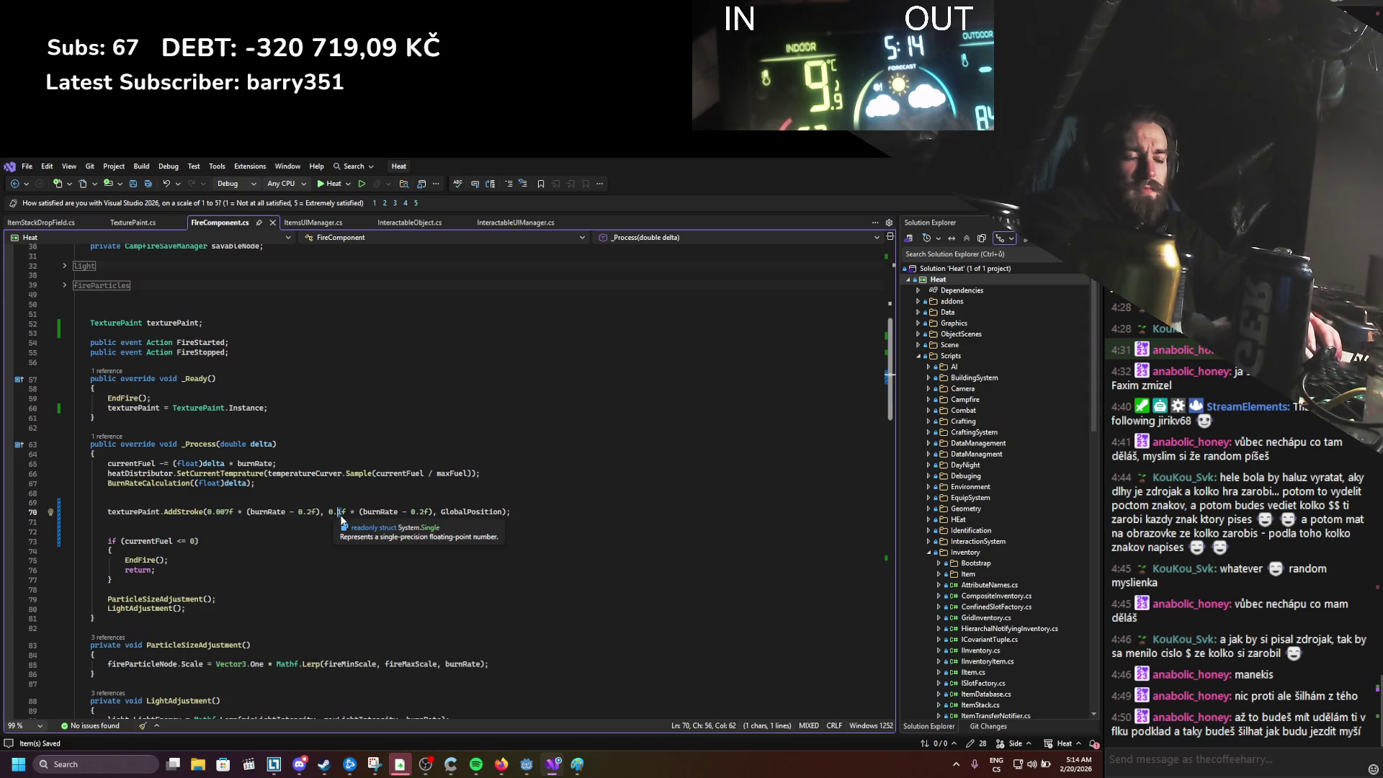
{"action": "type", "text": "2"}
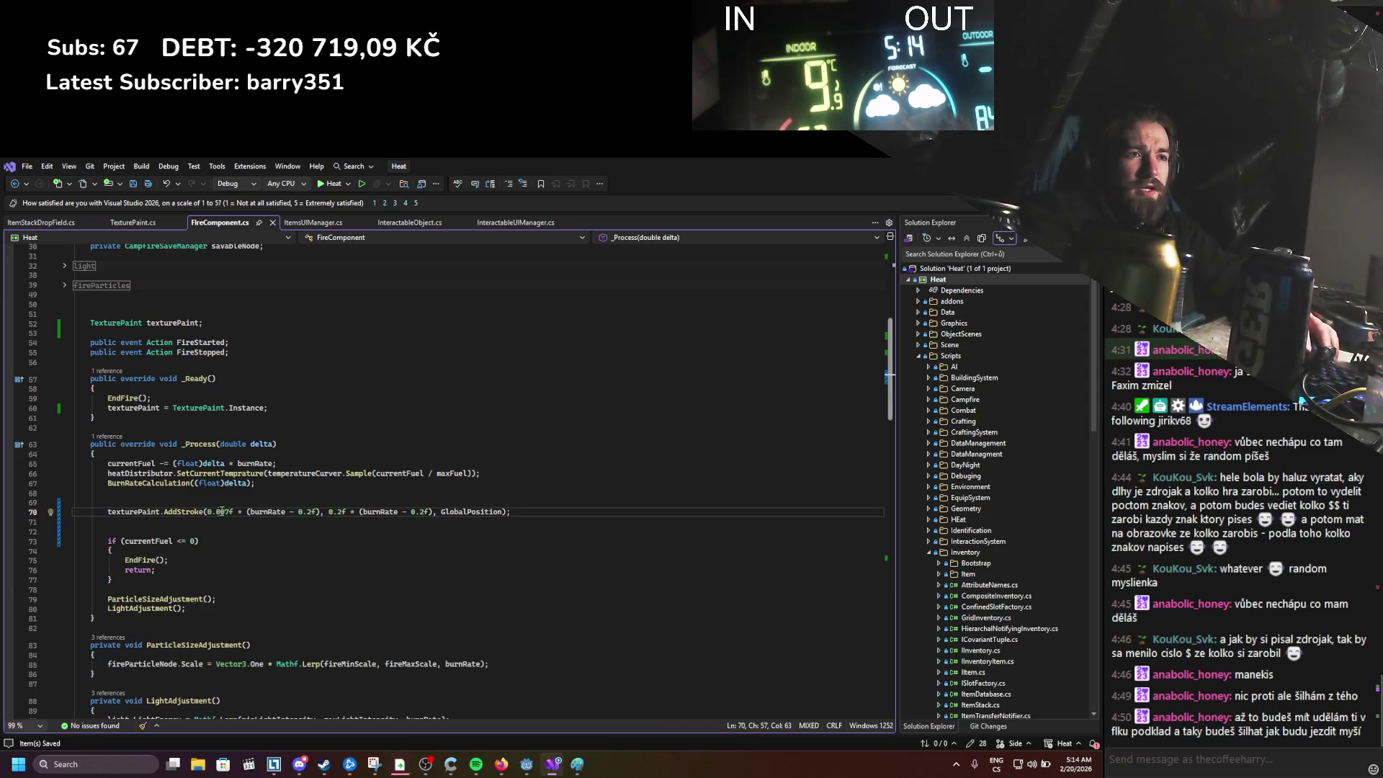
Step: Return to Godot and launch the game for another playtest
{"action": "left_click", "coordinate": [242, 520]}
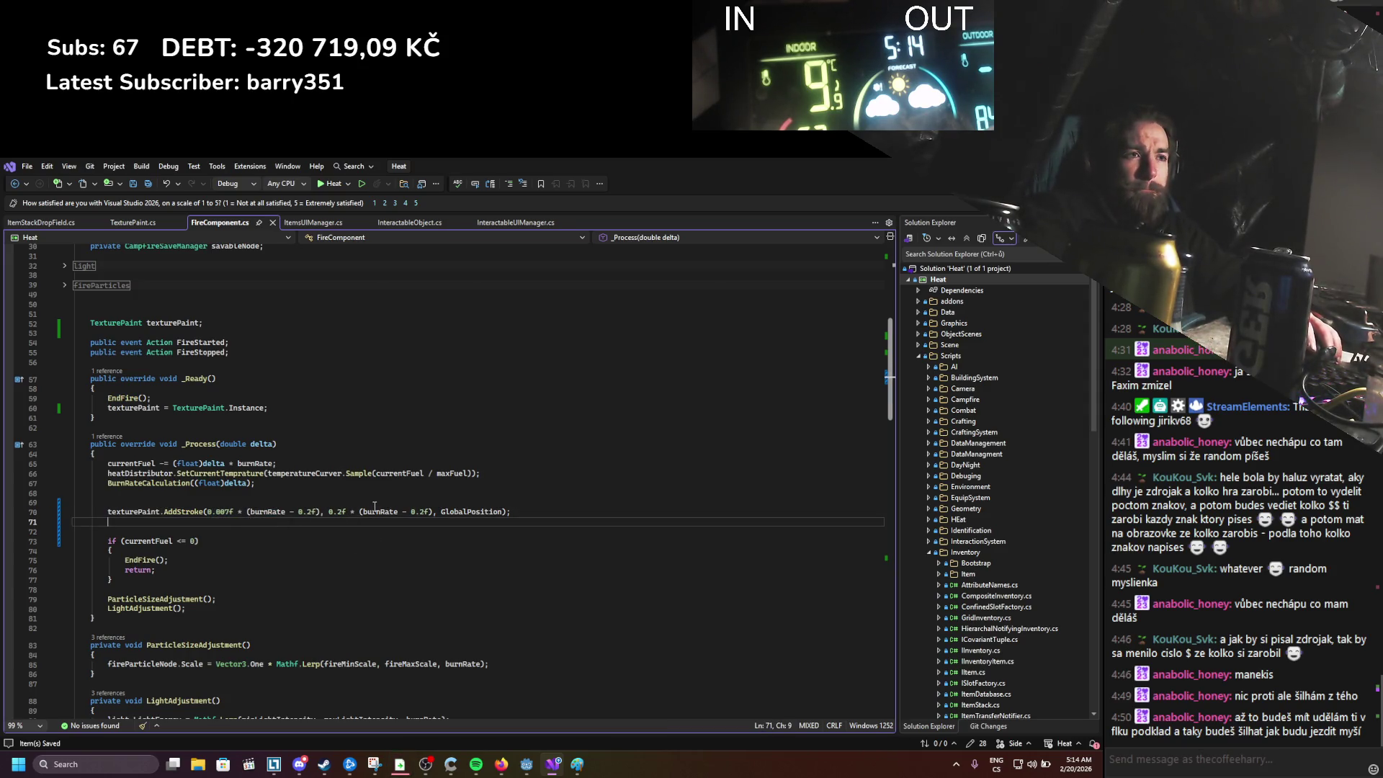
{"action": "key", "text": "alt+Tab"}
{"action": "left_click", "coordinate": [922, 183]}
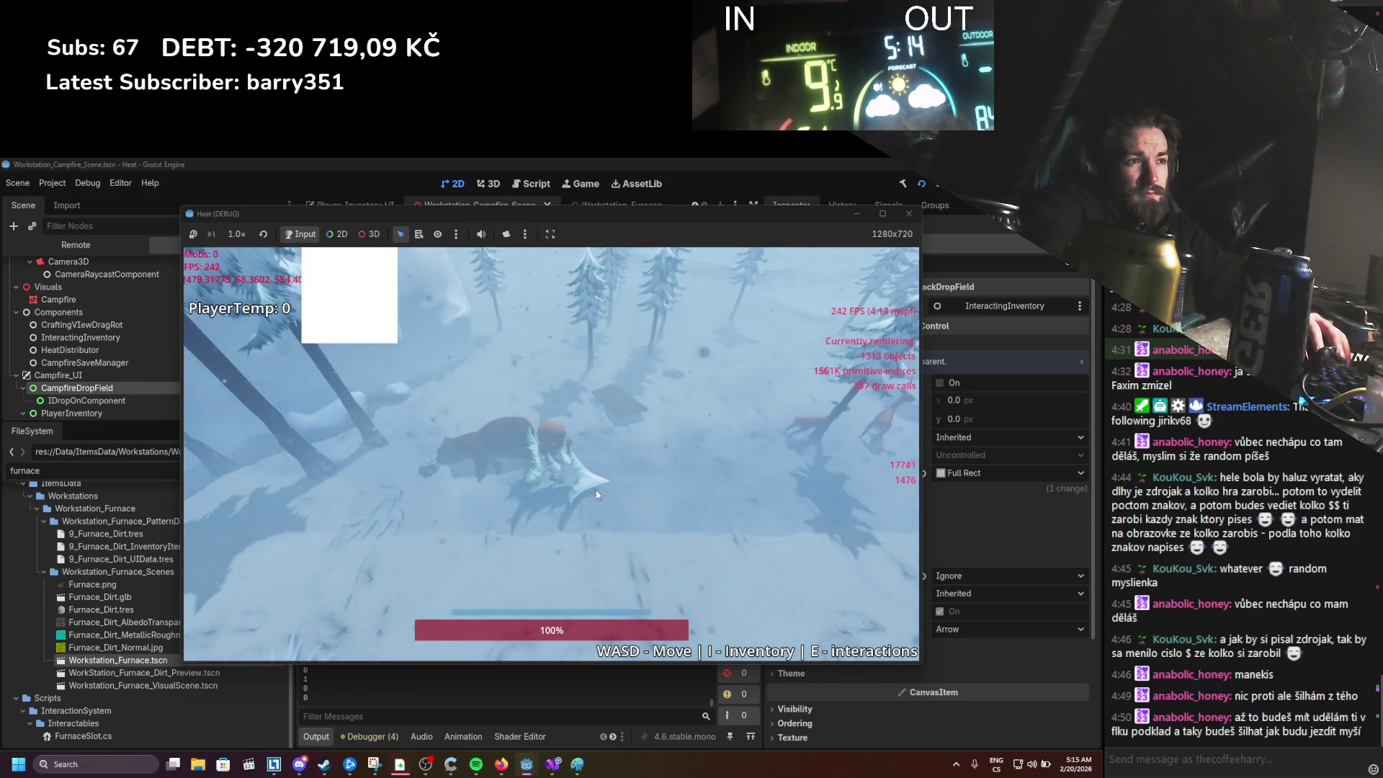
Step: Drop a log from the inventory onto the campfire, walk nearby until PlayerTemp reaches about 26, then stop
{"action": "key", "text": "d"}
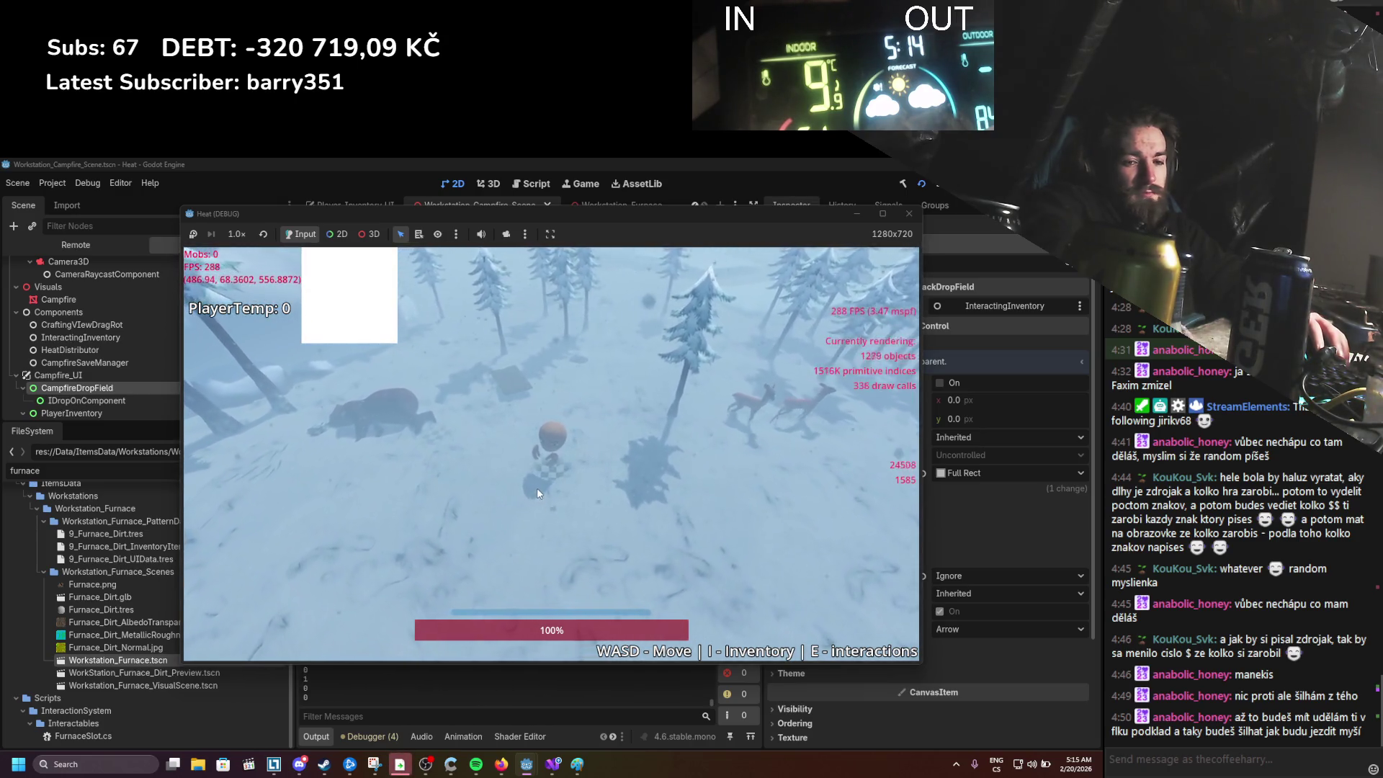
{"action": "key", "text": "i"}
{"action": "mouse_move", "coordinate": [836, 399]}
{"action": "left_mouse_down"}
{"action": "mouse_move", "coordinate": [446, 542]}
{"action": "mouse_move", "coordinate": [461, 533]}
{"action": "left_mouse_up"}
{"action": "key", "text": "i"}
{"action": "key", "text": "s"}
{"action": "key", "text": "a"}
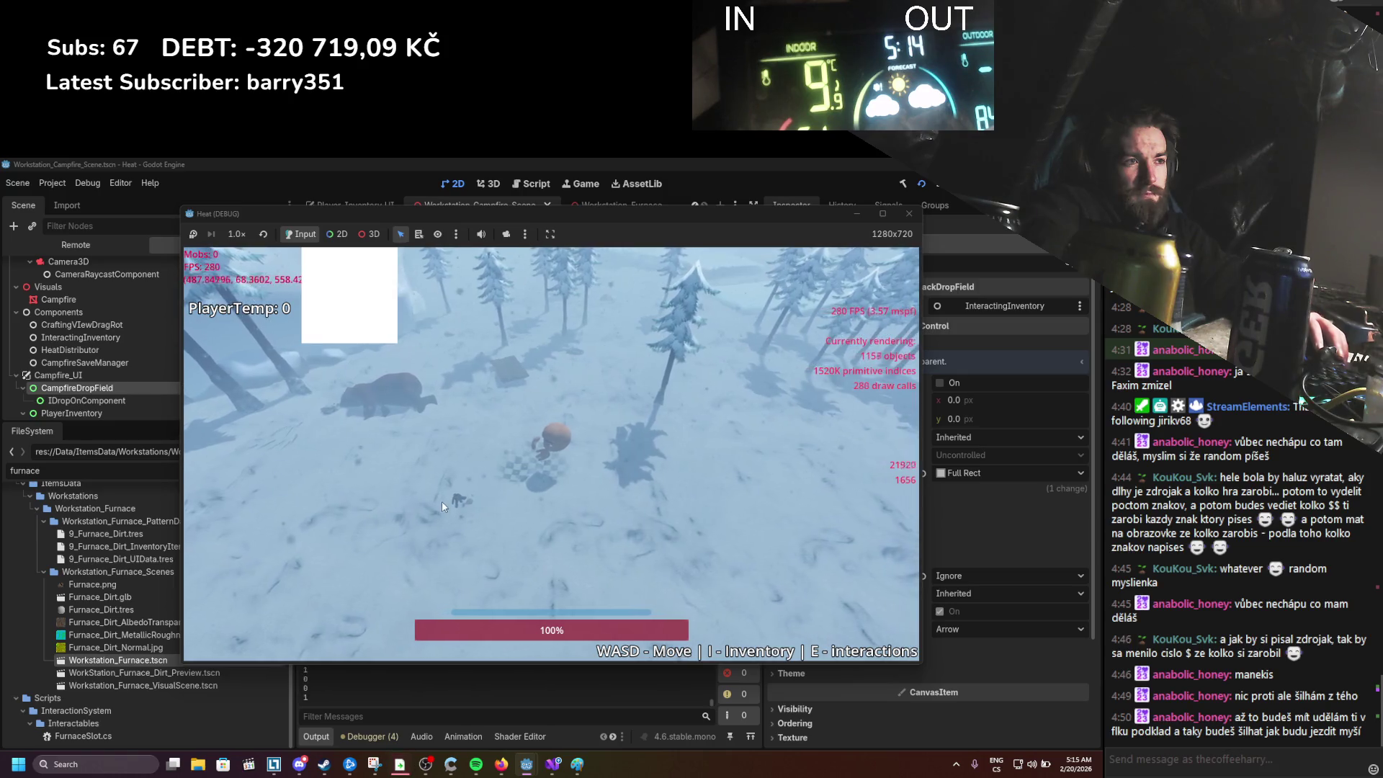
{"action": "key", "text": "i"}
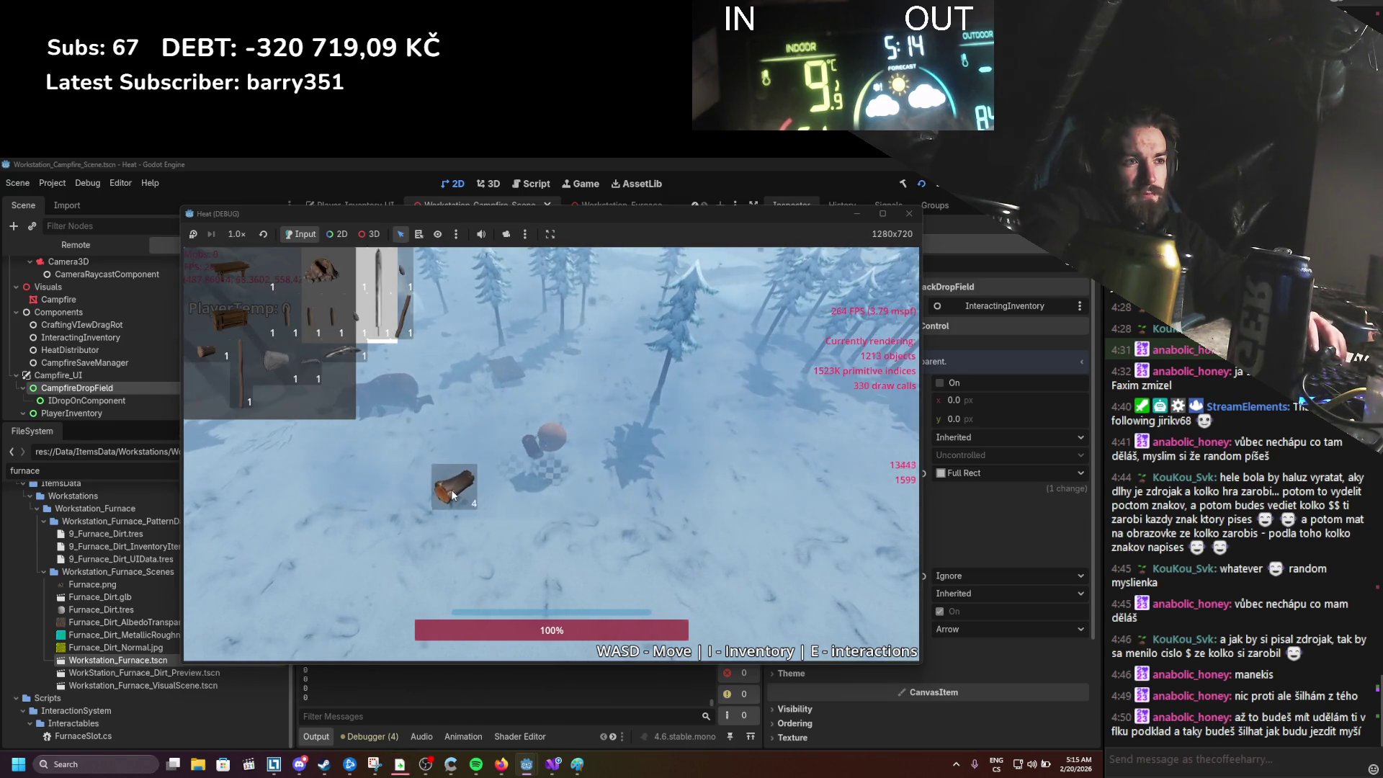
{"action": "key", "text": "i"}
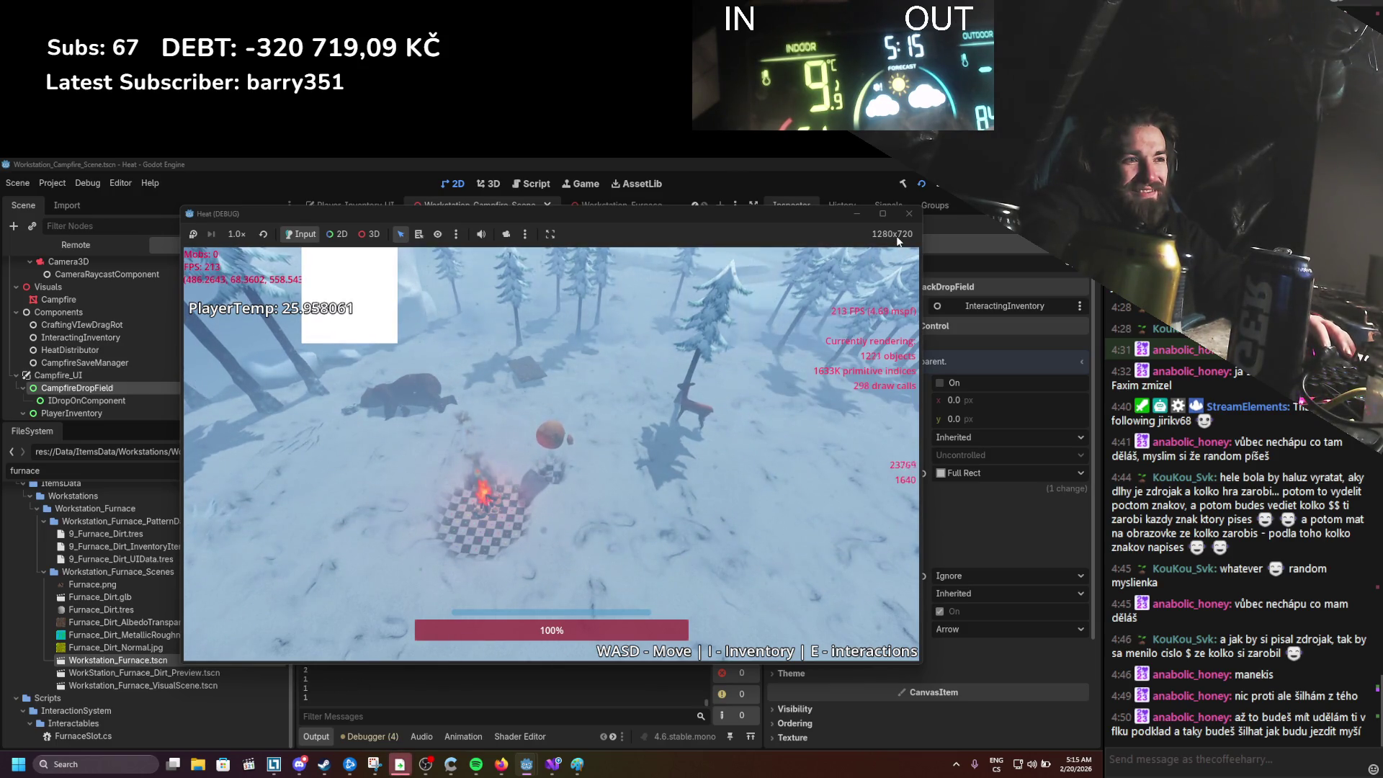
{"action": "left_click", "coordinate": [906, 214]}
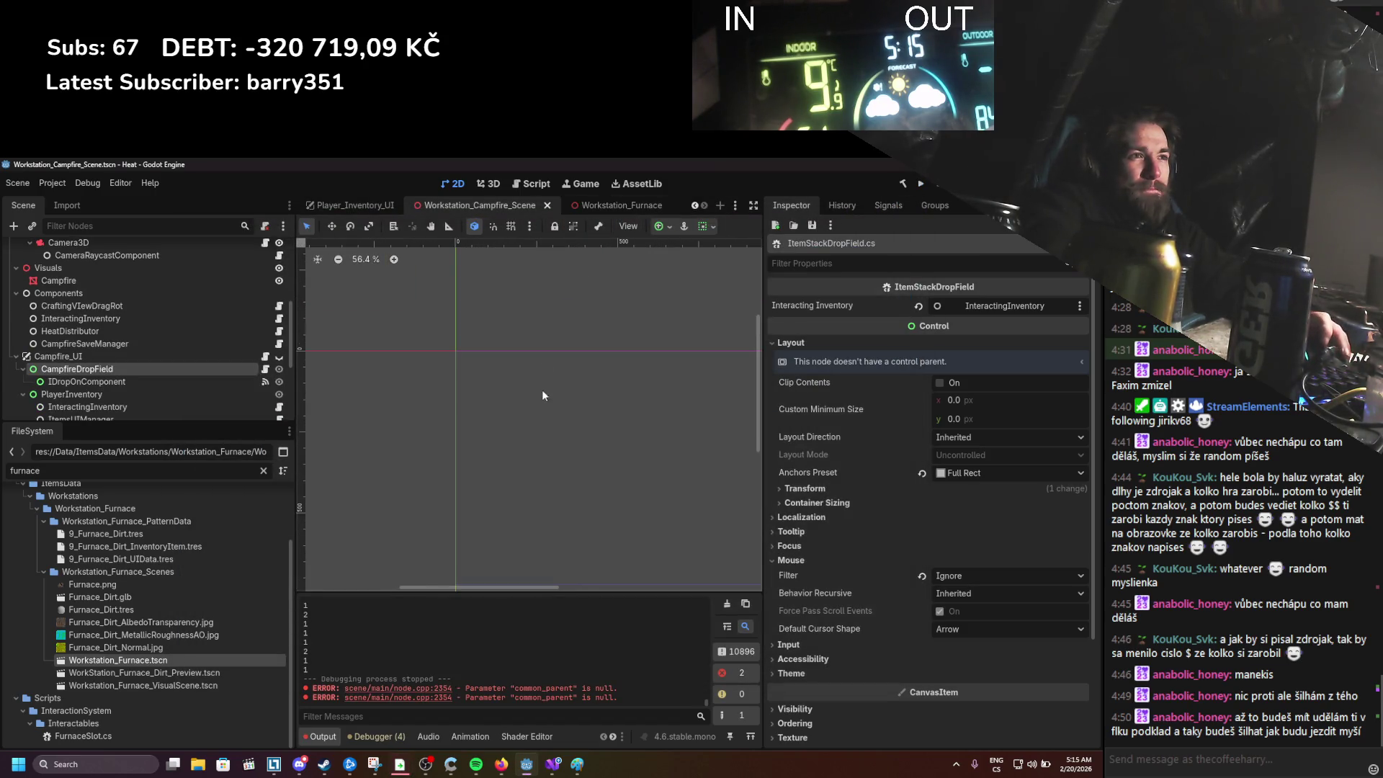
Step: Switch to 3D, orbit onto the campfire, and select Iteractable, Area3D, then FireLogic to show its Burn Rate Curve
{"action": "left_click", "coordinate": [430, 205]}
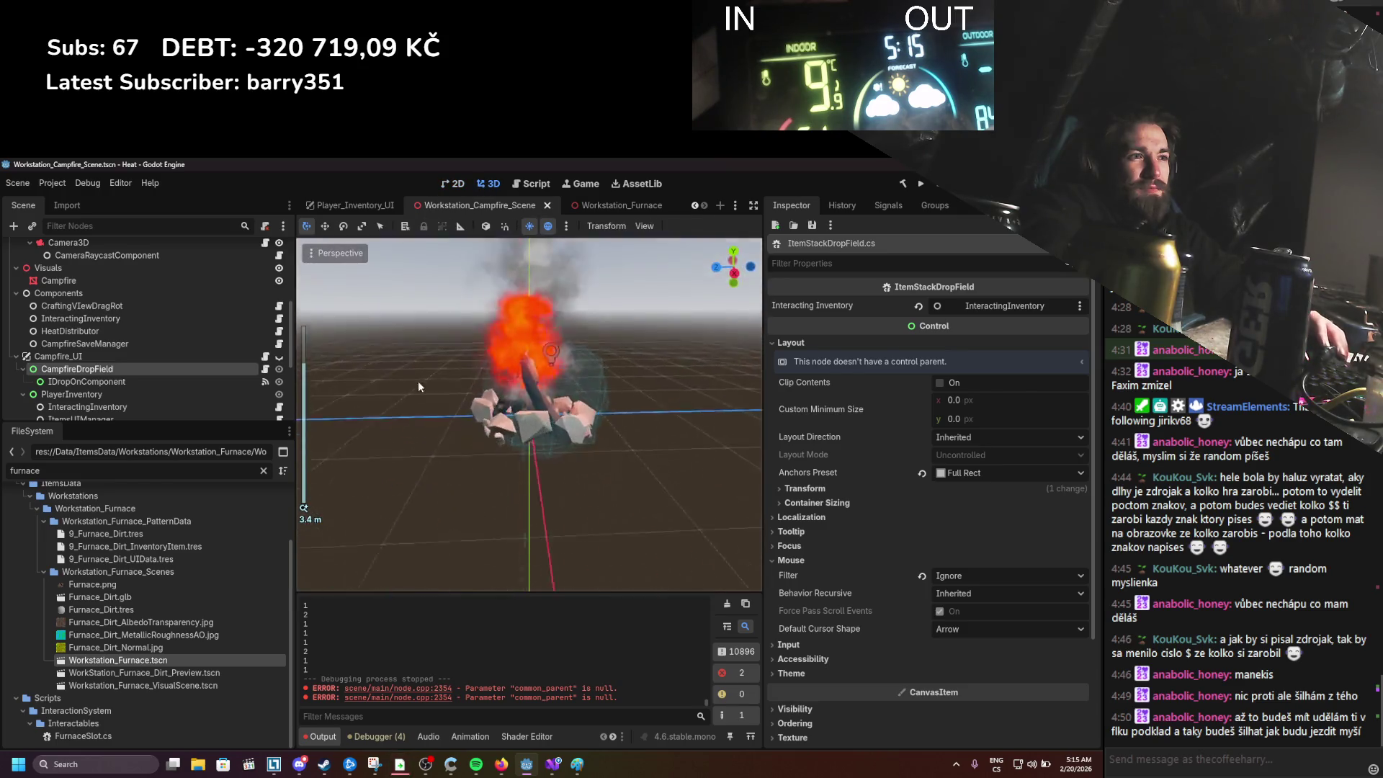
{"action": "mouse_move", "coordinate": [390, 384]}
{"action": "left_mouse_down"}
{"action": "mouse_move", "coordinate": [406, 392]}
{"action": "mouse_move", "coordinate": [357, 373]}
{"action": "left_mouse_up"}
{"action": "scroll", "coordinate": [357, 374], "scroll_direction": "up", "scroll_amount": 2}
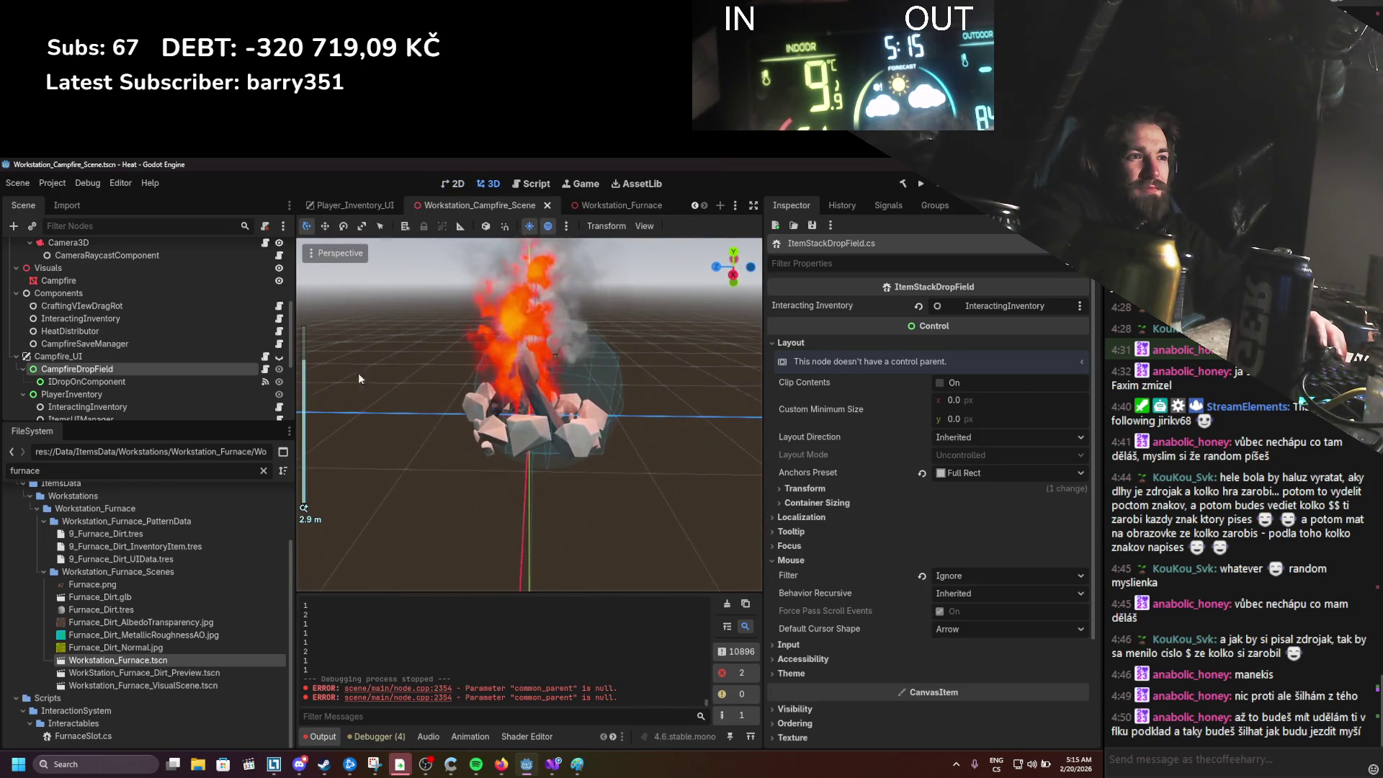
{"action": "scroll", "coordinate": [130, 318], "scroll_direction": "up", "scroll_amount": 5}
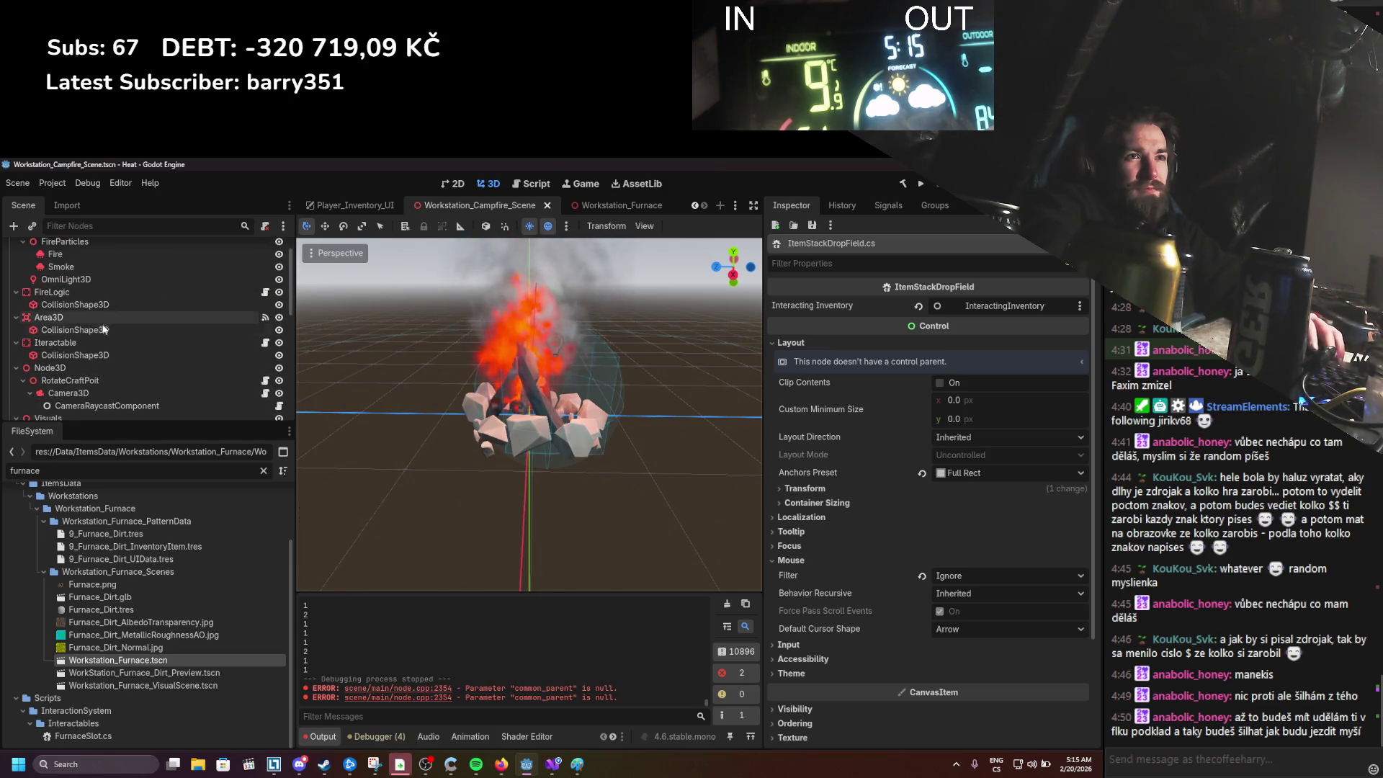
{"action": "left_click", "coordinate": [102, 341]}
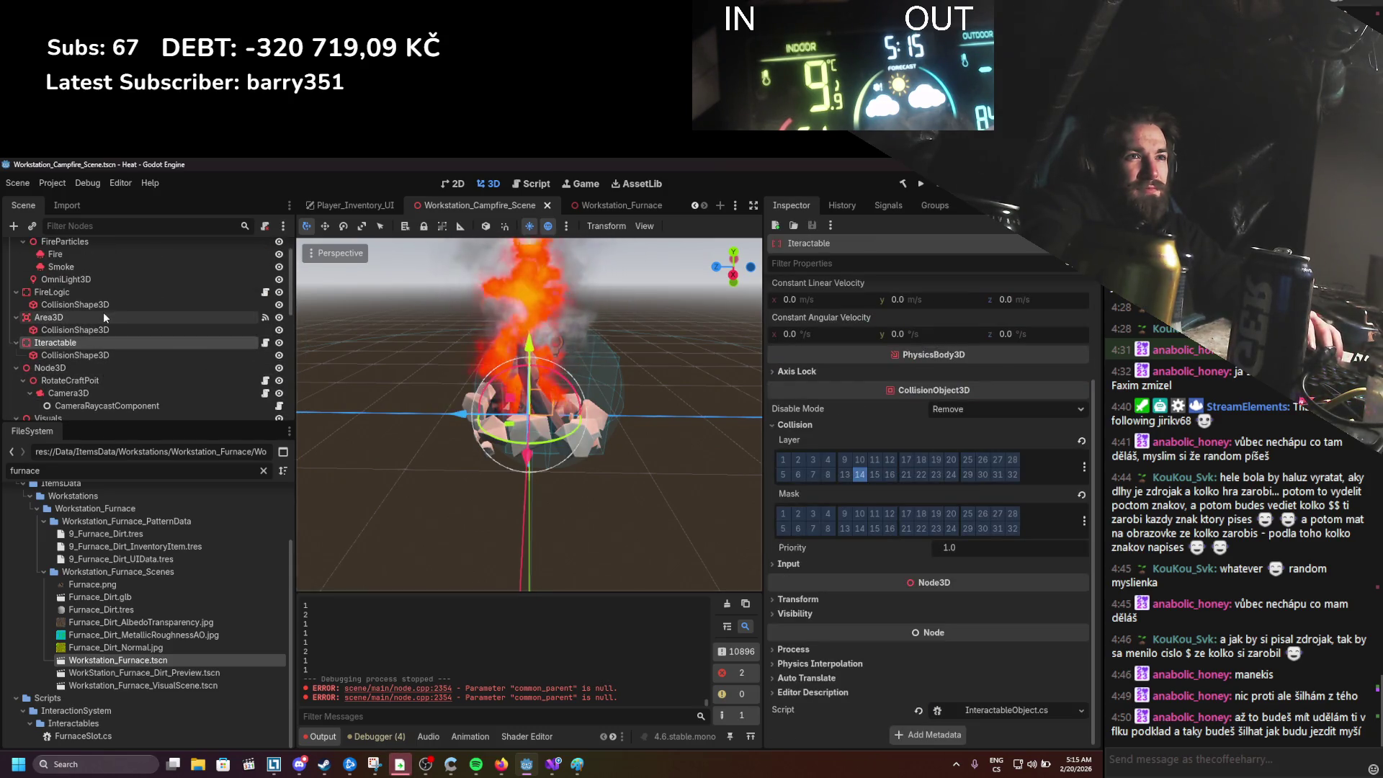
{"action": "left_click", "coordinate": [103, 314]}
{"action": "left_click", "coordinate": [105, 290]}
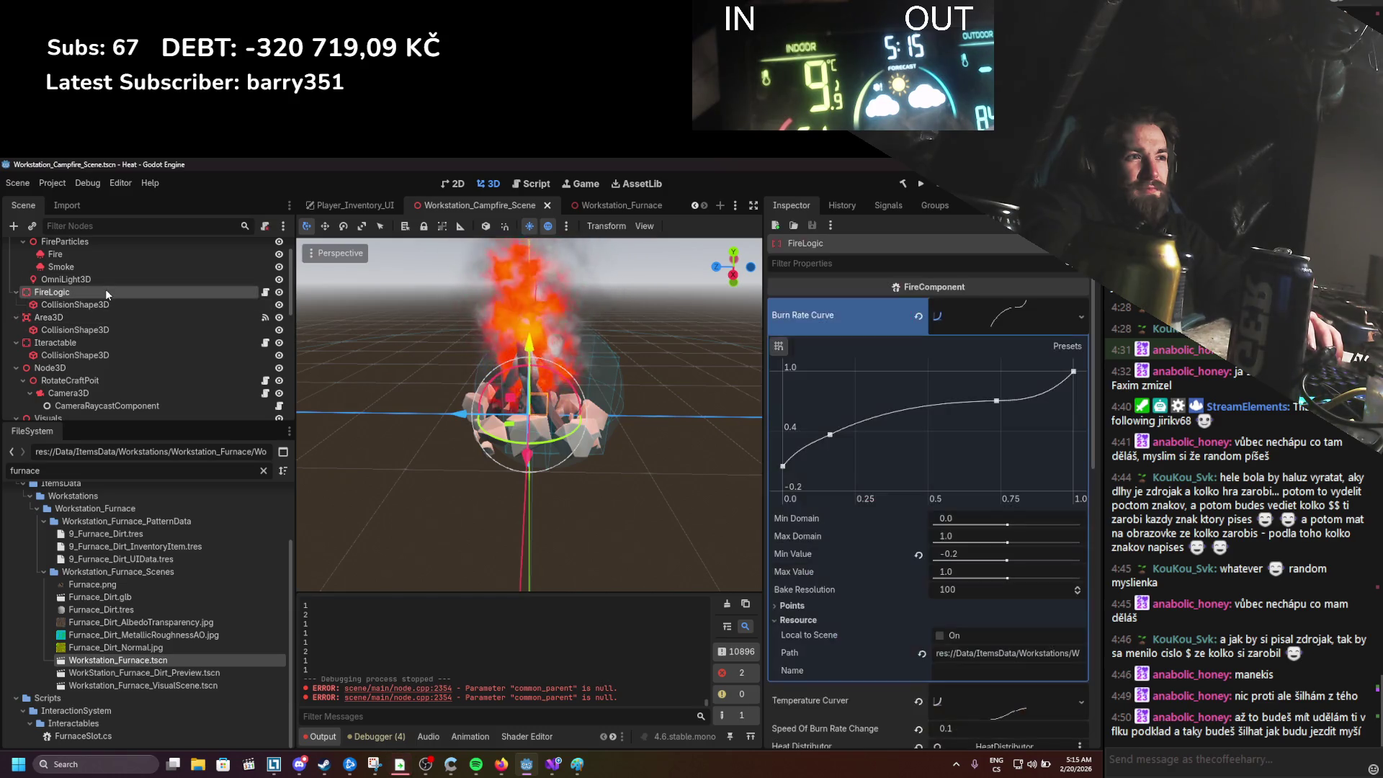
Step: Zero the position values of FireLogic's CollisionShape3D
{"action": "left_click", "coordinate": [103, 304]}
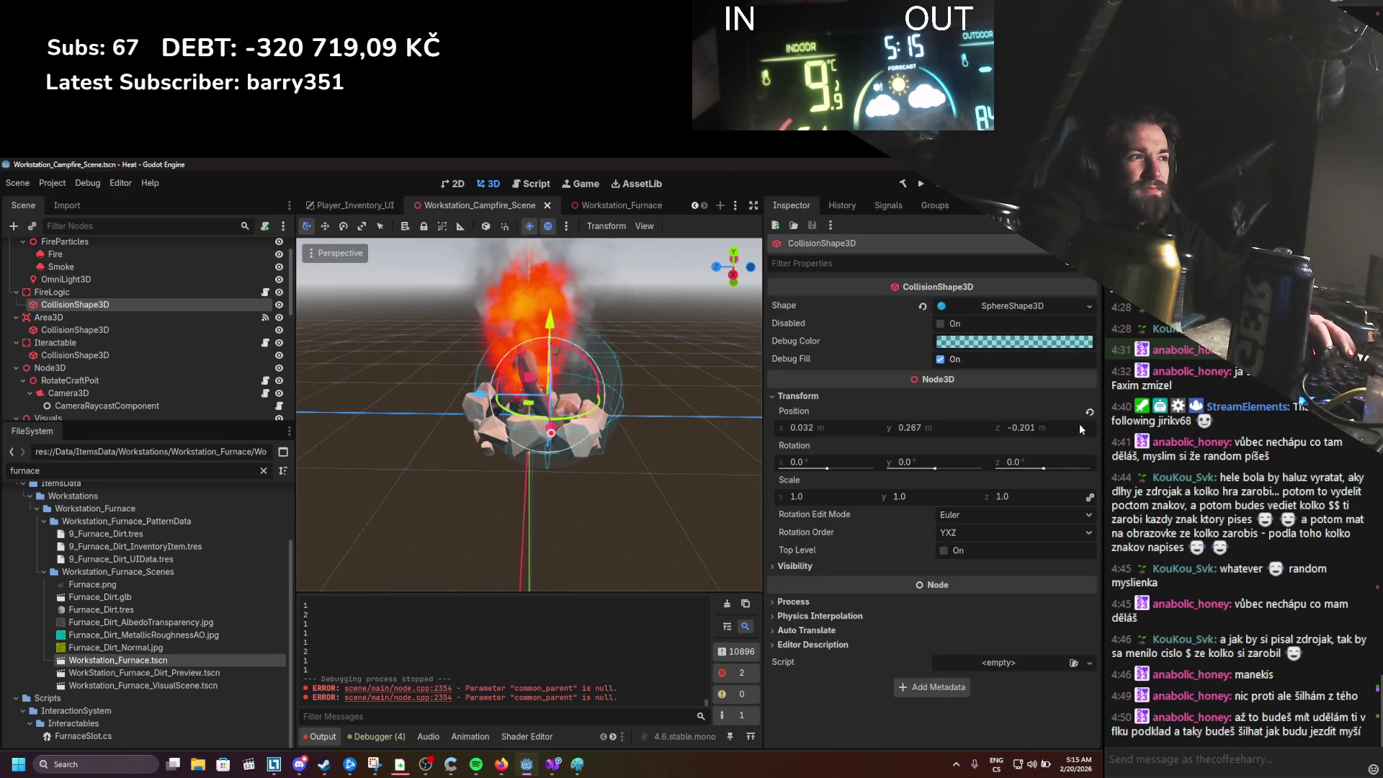
{"action": "double_click", "coordinate": [1026, 428]}
{"action": "type", "text": "0"}
{"action": "double_click", "coordinate": [909, 427]}
{"action": "type", "text": "0"}
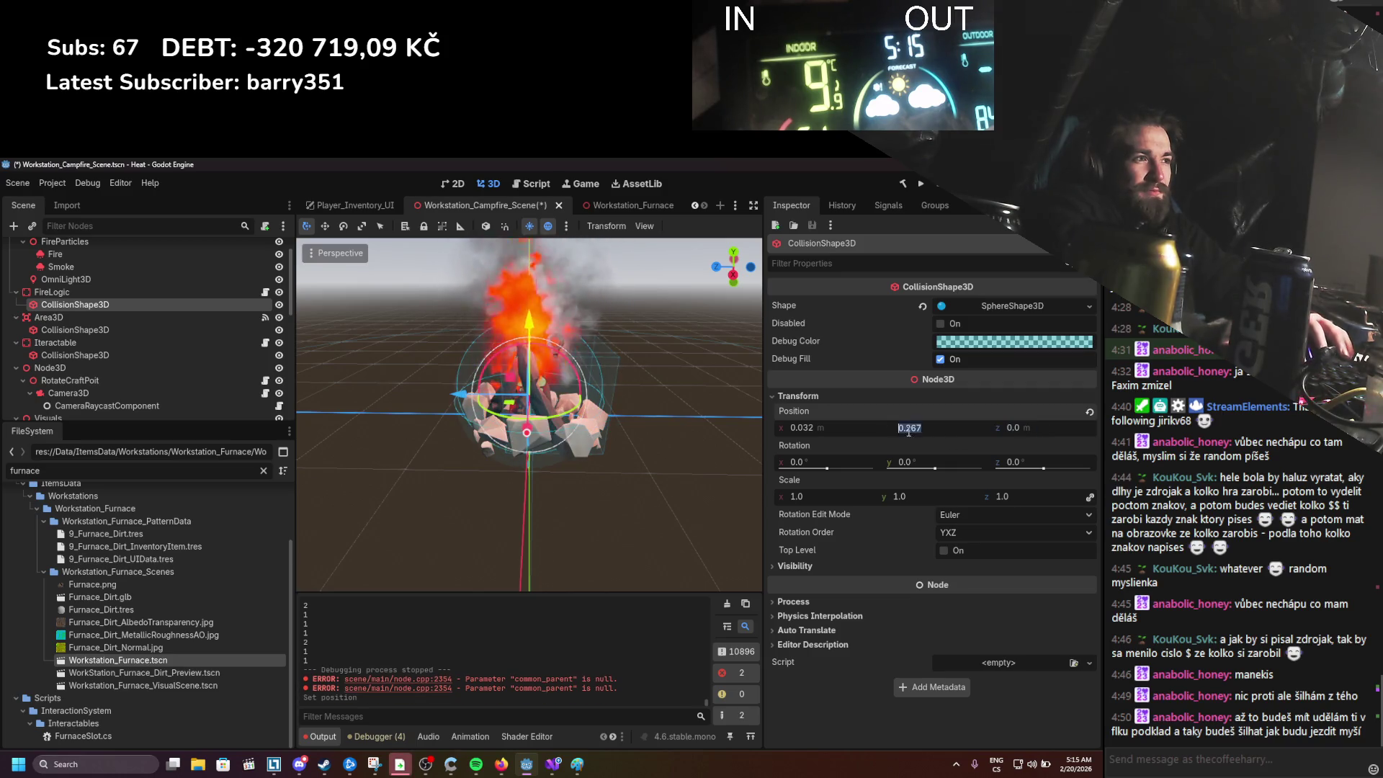
{"action": "key", "text": "Return"}
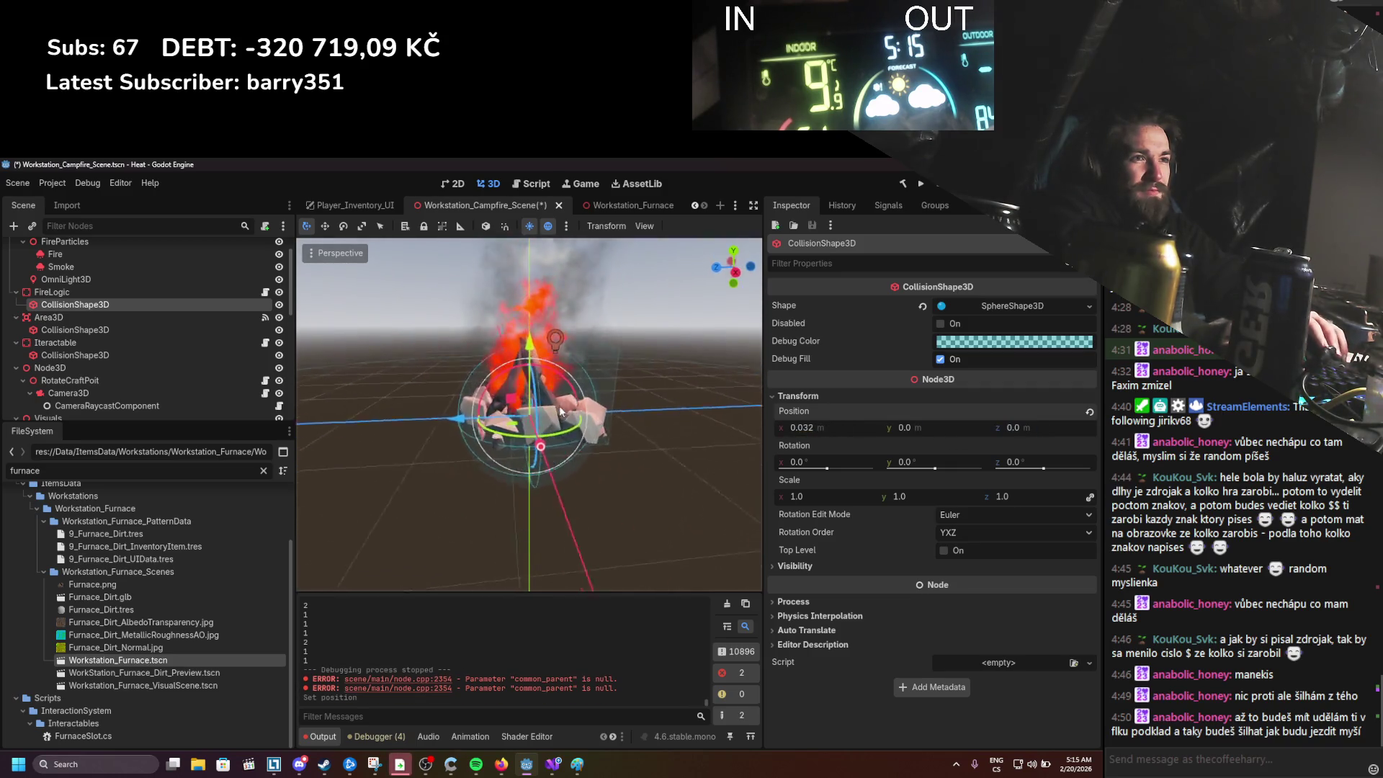
Step: Set the Iteractable collision shape's Z position to 0 and save the campfire scene
{"action": "left_click", "coordinate": [176, 354]}
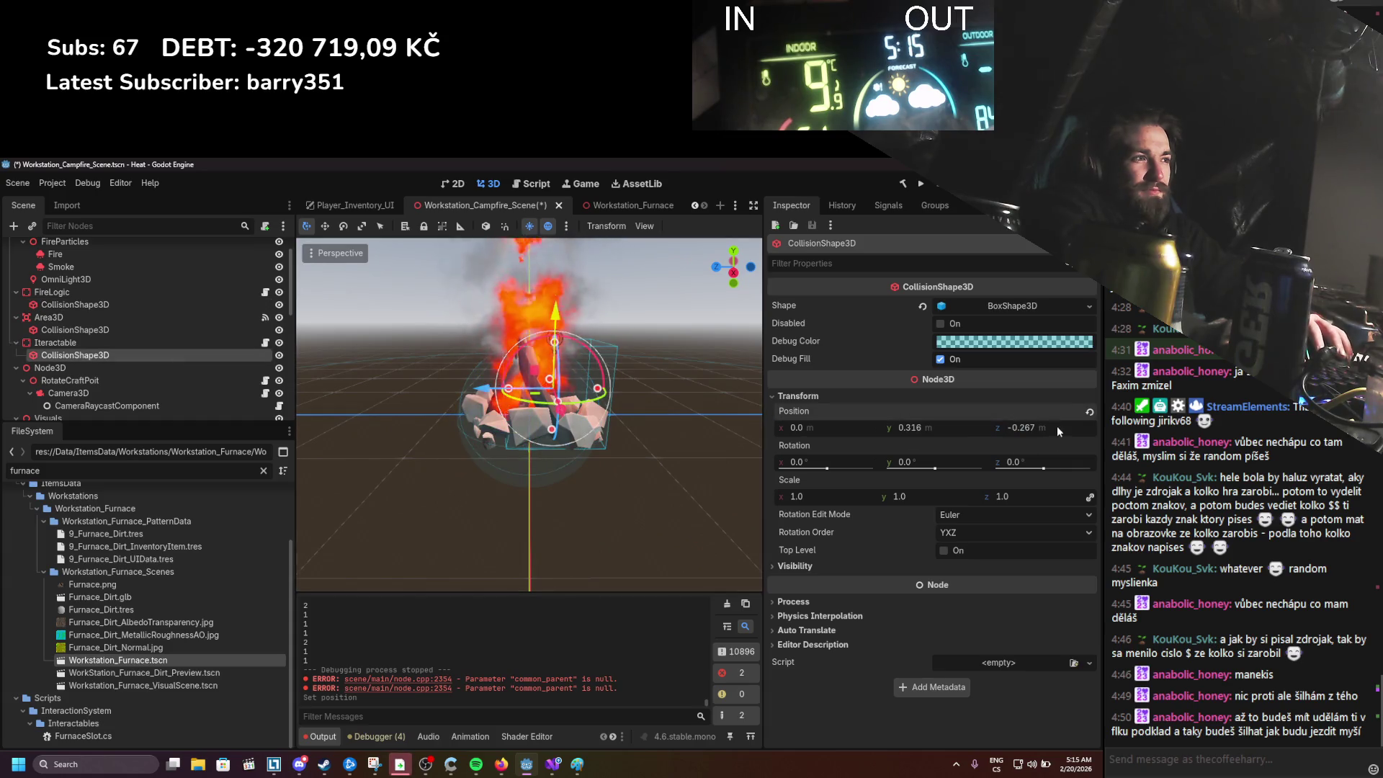
{"action": "double_click", "coordinate": [1026, 428]}
{"action": "type", "text": "0"}
{"action": "key", "text": "Return"}
{"action": "left_click_drag", "start_coordinate": [922, 426], "coordinate": [919, 426]}
{"action": "scroll", "coordinate": [144, 324], "scroll_direction": "up", "scroll_amount": 2}
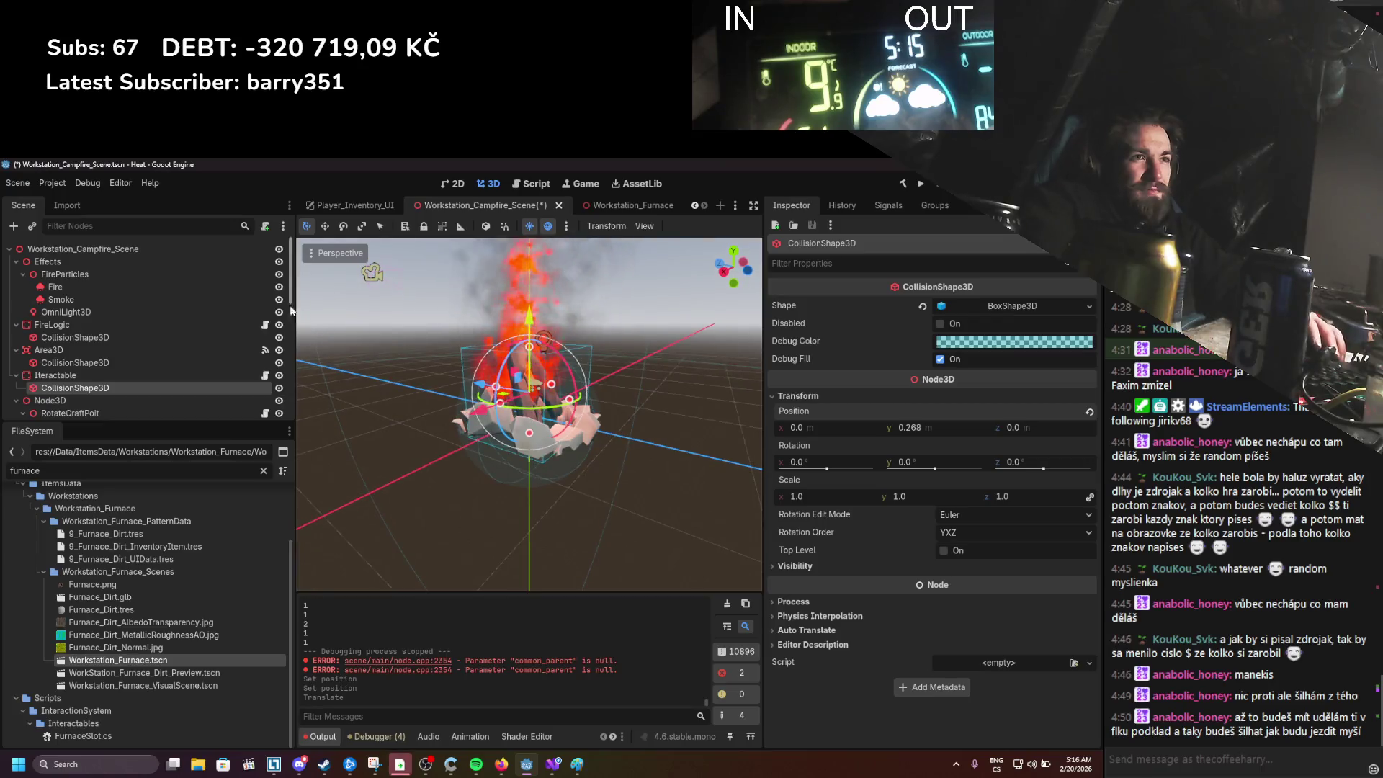
{"action": "left_click", "coordinate": [92, 250]}
{"action": "key", "text": "ctrl+s"}
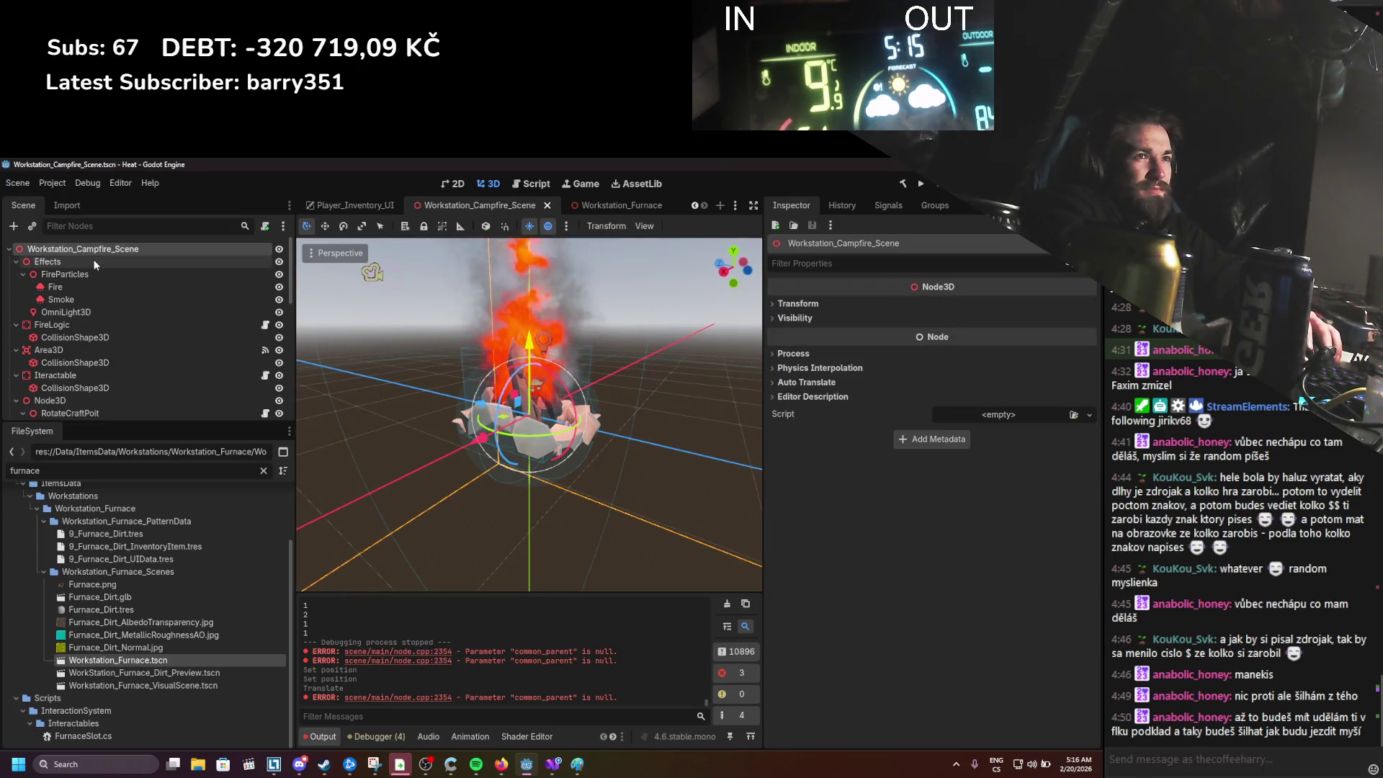
Step: Set the Effects group's Z position to 0, reset FireParticles to the origin, and save
{"action": "left_click", "coordinate": [47, 262]}
{"action": "double_click", "coordinate": [1030, 335]}
{"action": "type", "text": "0"}
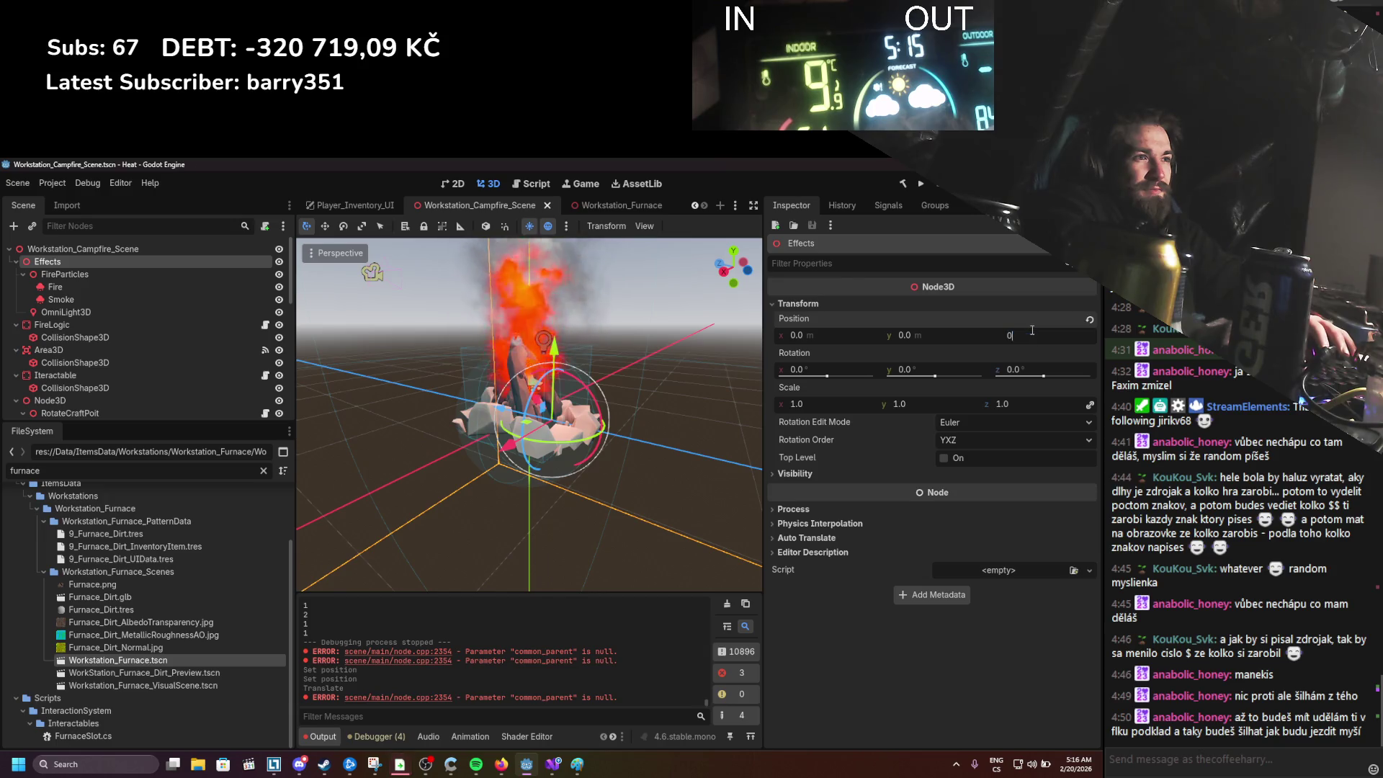
{"action": "key", "text": "Return"}
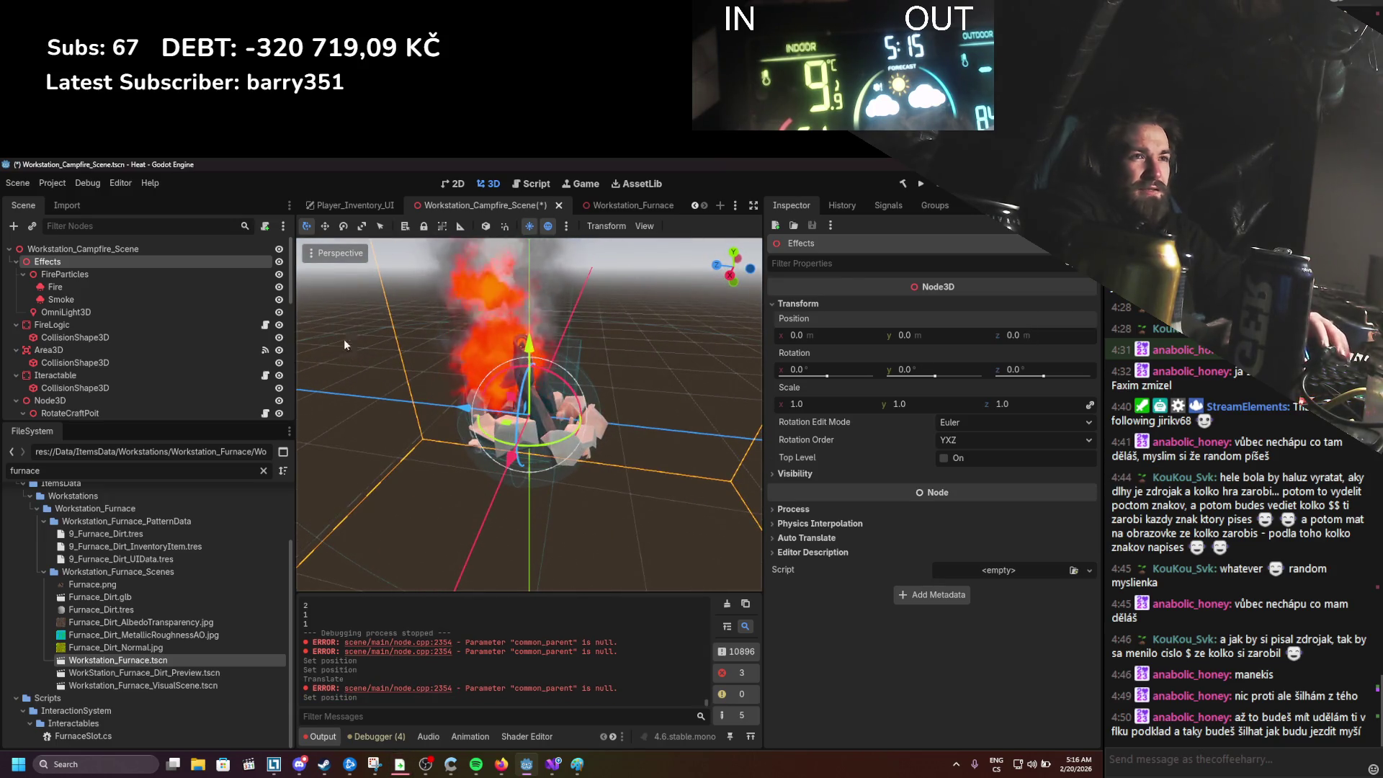
{"action": "left_click", "coordinate": [128, 275]}
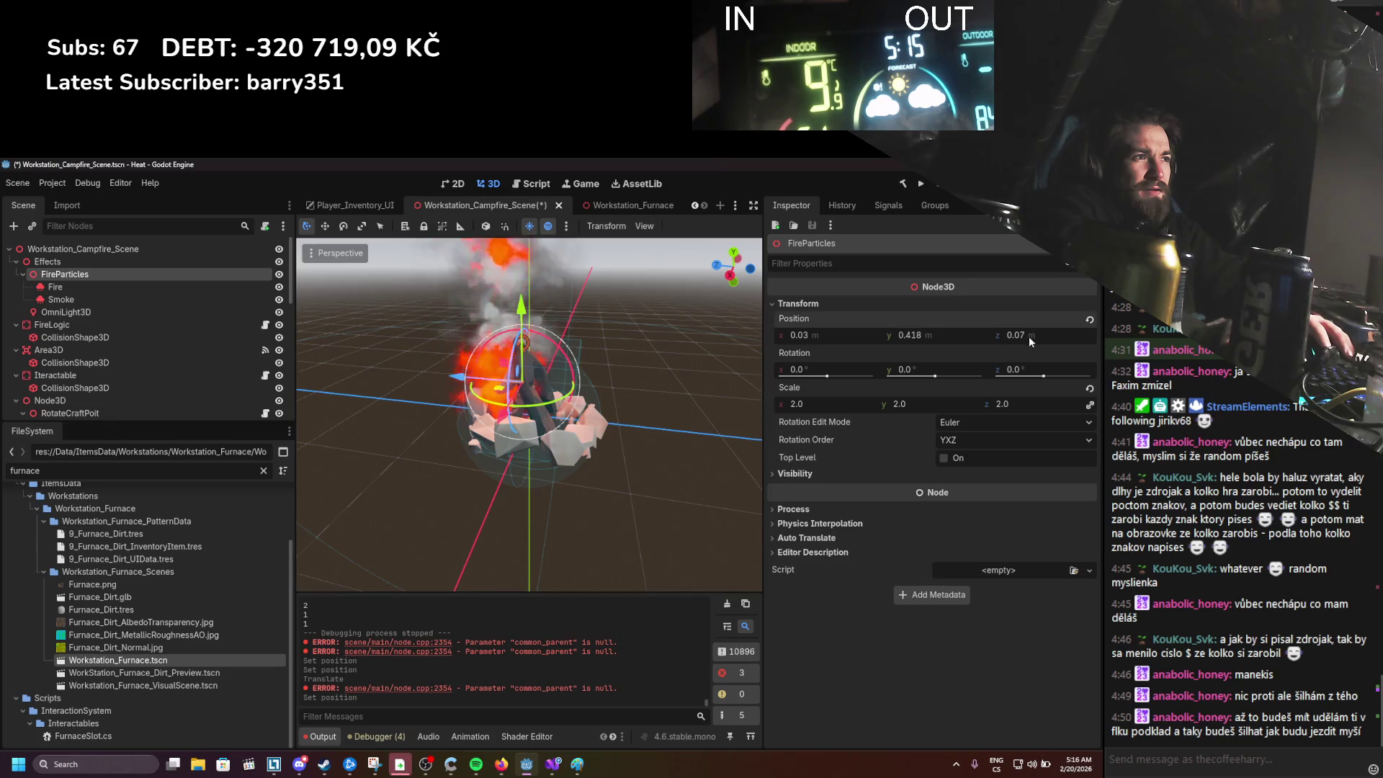
{"action": "left_click", "coordinate": [1090, 319]}
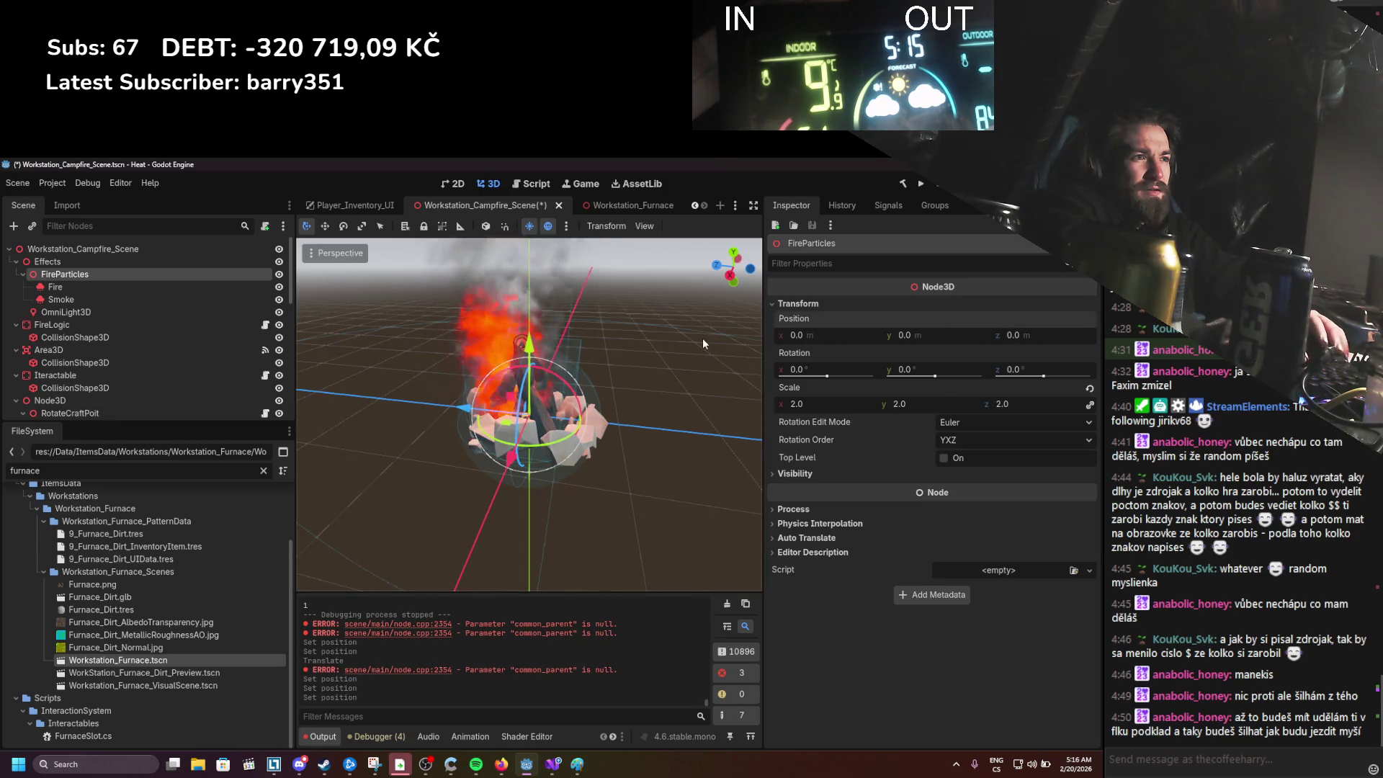
{"action": "left_click", "coordinate": [114, 285]}
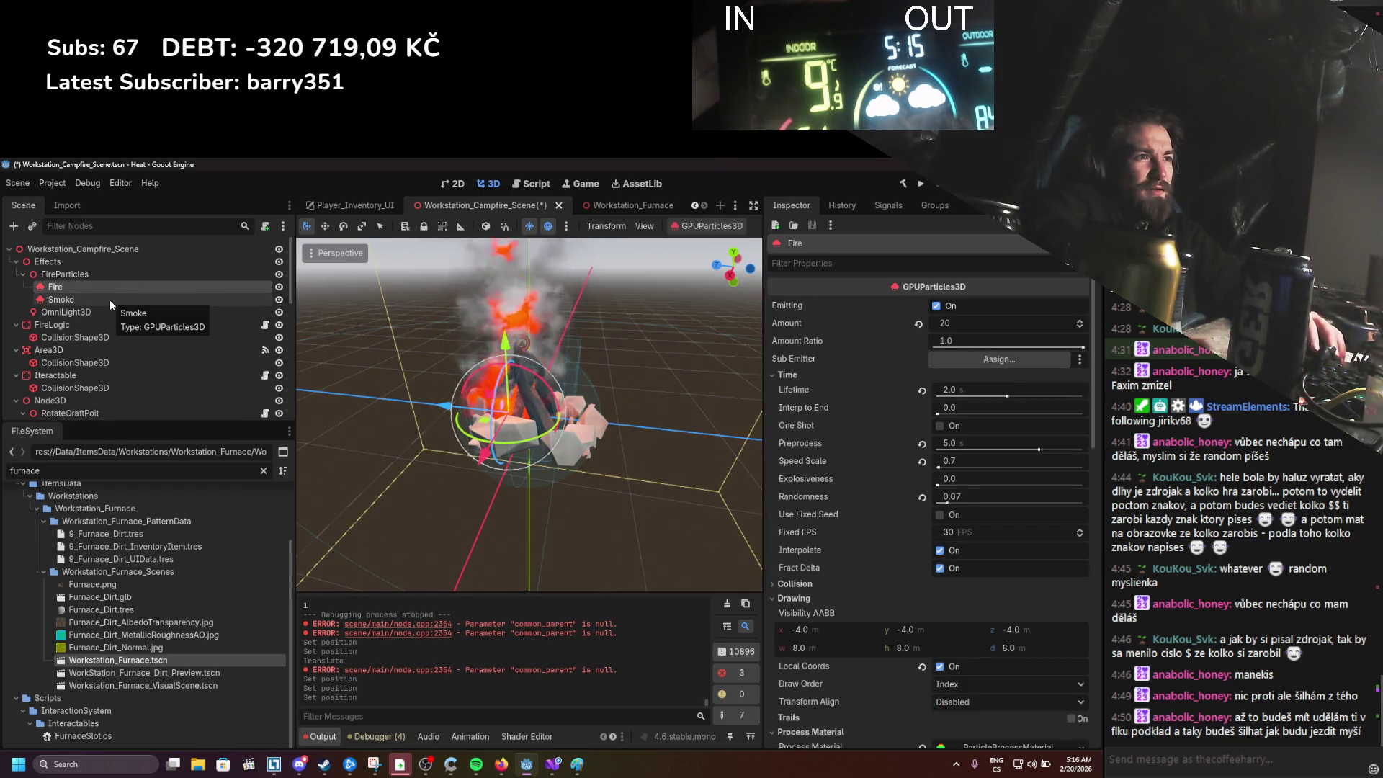
{"action": "left_click", "coordinate": [110, 299], "text": "ctrl"}
{"action": "left_click_drag", "start_coordinate": [495, 414], "coordinate": [527, 338]}
{"action": "key", "text": "ctrl+s"}
{"action": "left_click", "coordinate": [97, 312]}
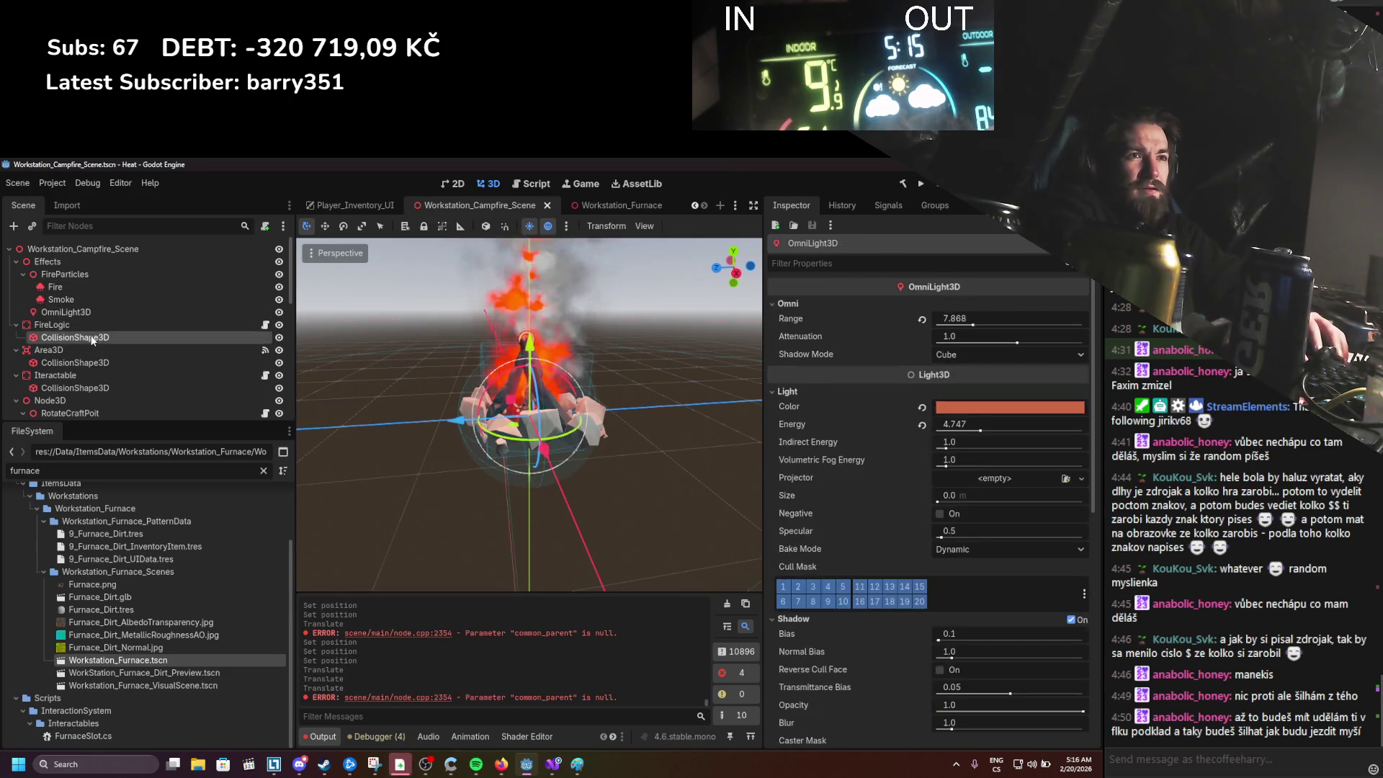
Step: Inspect the collision shapes, the Campfire mesh and the Visuals node's transform values
{"action": "left_click", "coordinate": [92, 338]}
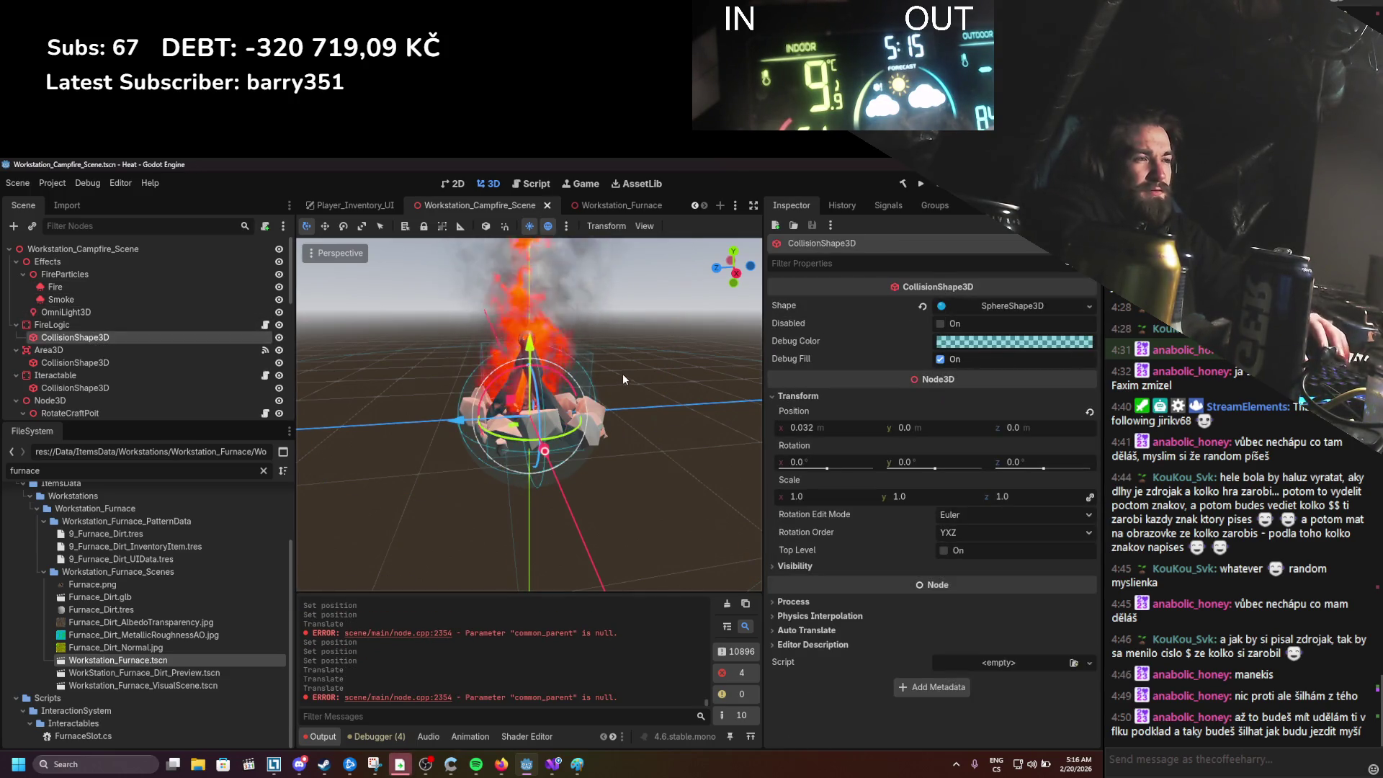
{"action": "left_click", "coordinate": [101, 365]}
{"action": "left_click", "coordinate": [101, 389]}
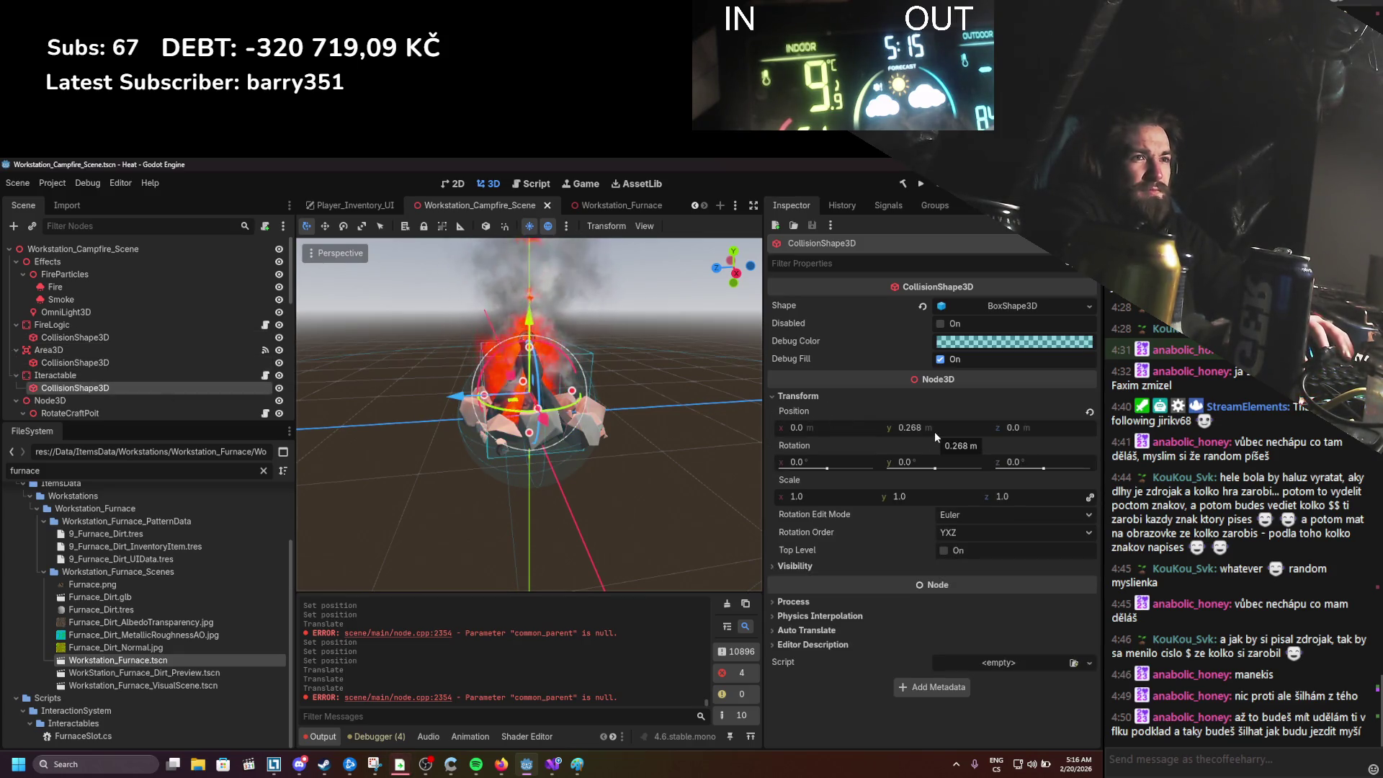
{"action": "scroll", "coordinate": [151, 368], "scroll_direction": "down", "scroll_amount": 3}
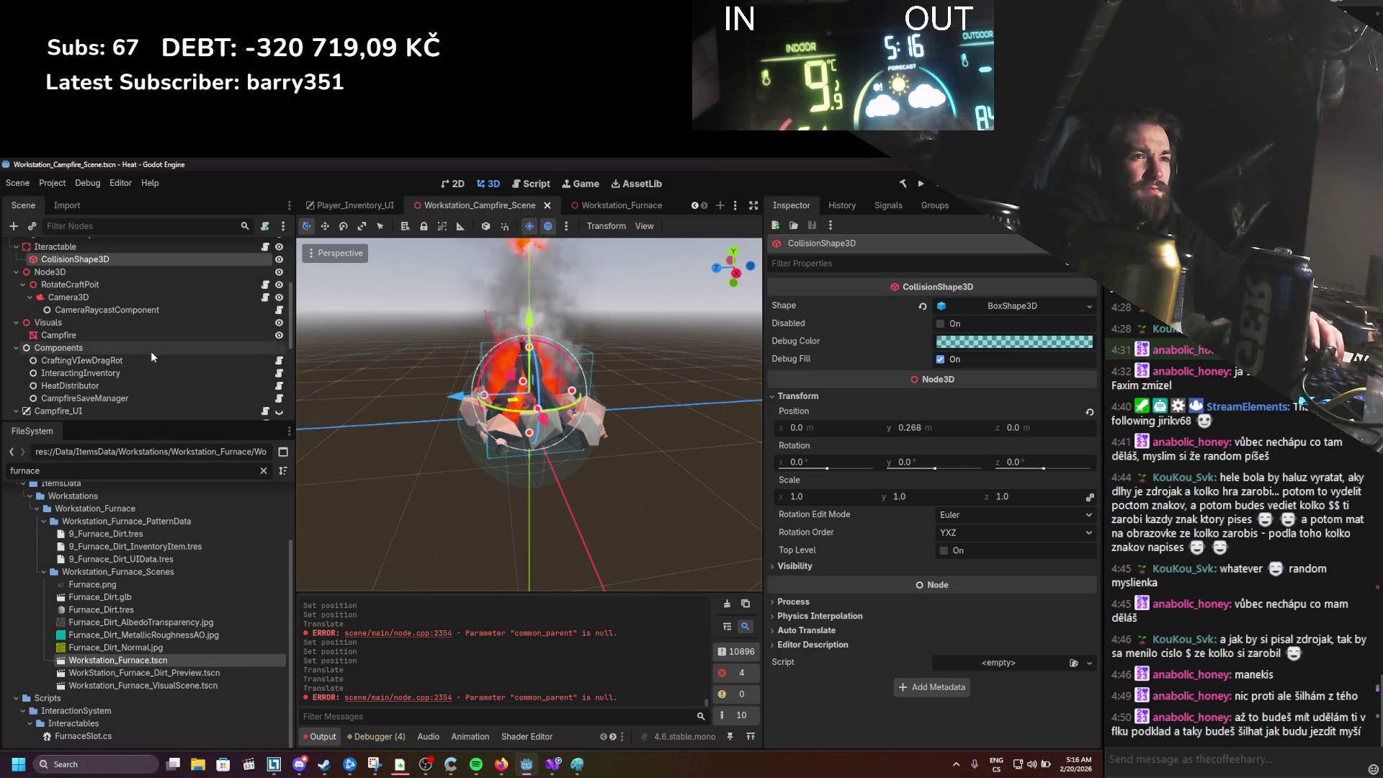
{"action": "left_click", "coordinate": [156, 338]}
{"action": "left_click", "coordinate": [163, 321]}
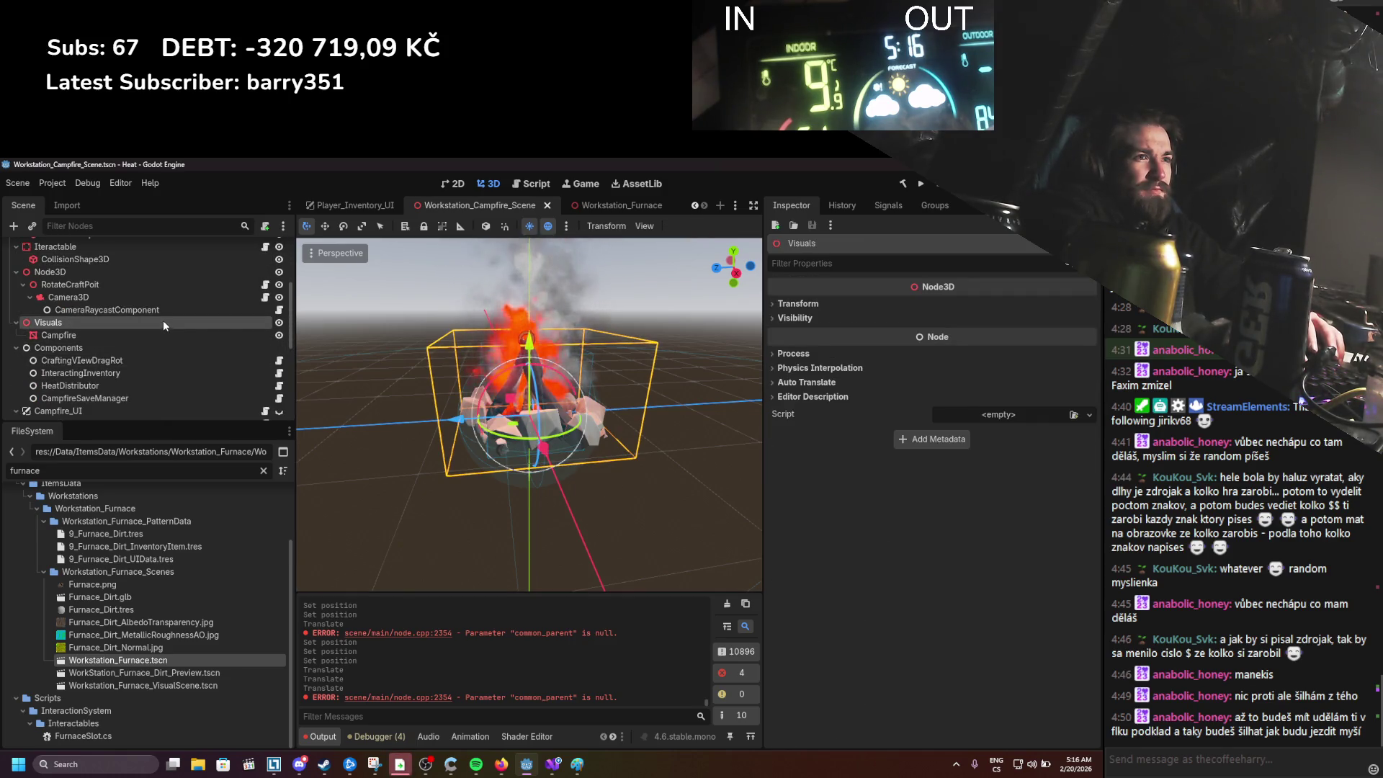
{"action": "left_click", "coordinate": [832, 303]}
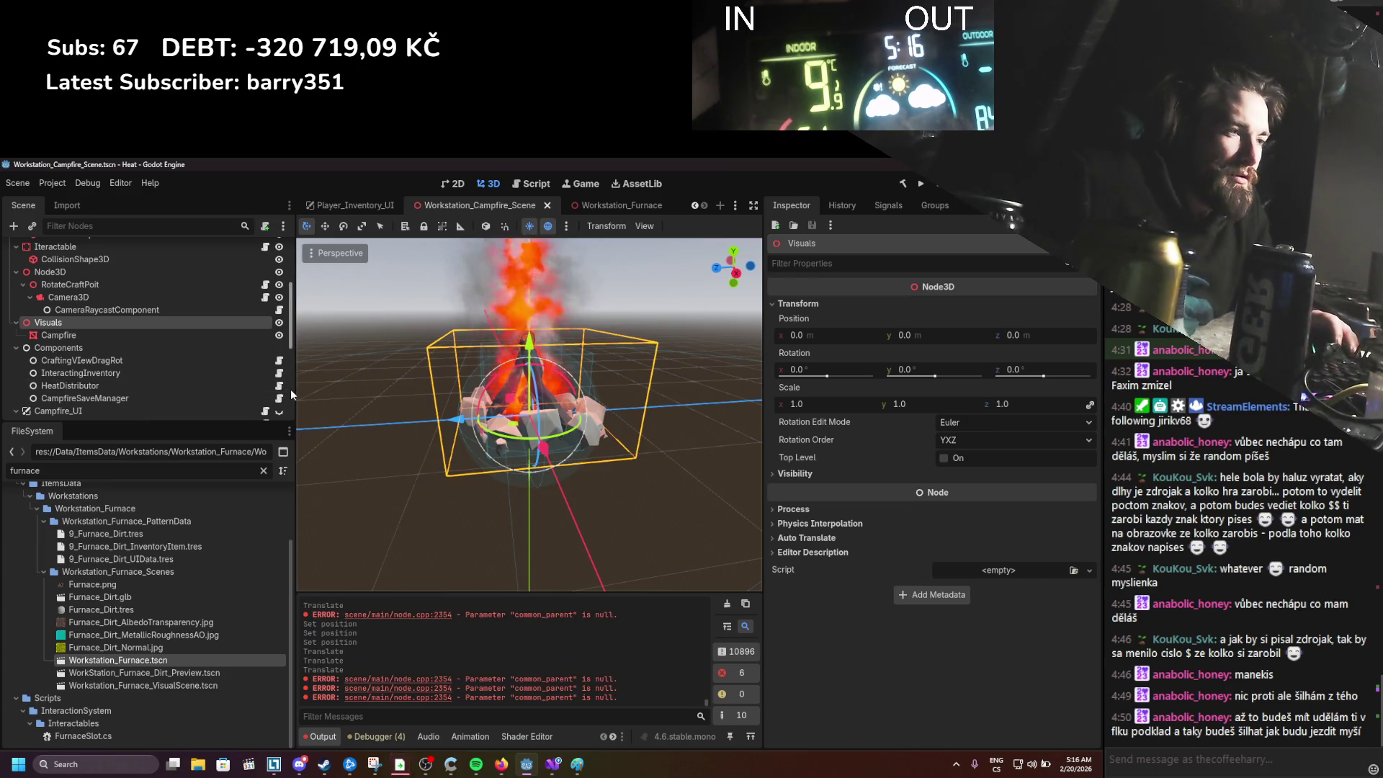
{"action": "scroll", "coordinate": [238, 364], "scroll_direction": "up", "scroll_amount": 1}
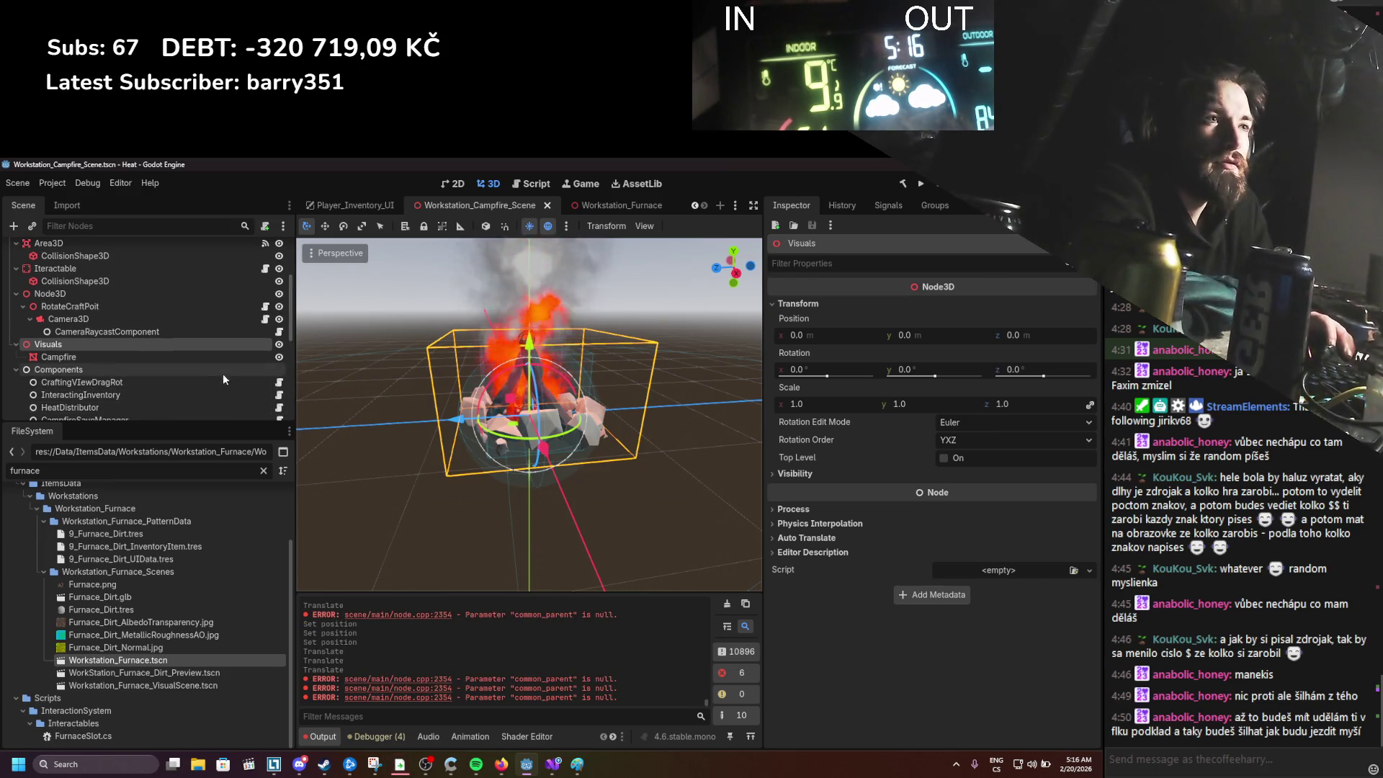
Step: Check Camera3D and CameraRaycastComponent, then request deletion of the Node3D camera rig
{"action": "left_click", "coordinate": [223, 320]}
{"action": "left_click", "coordinate": [223, 333]}
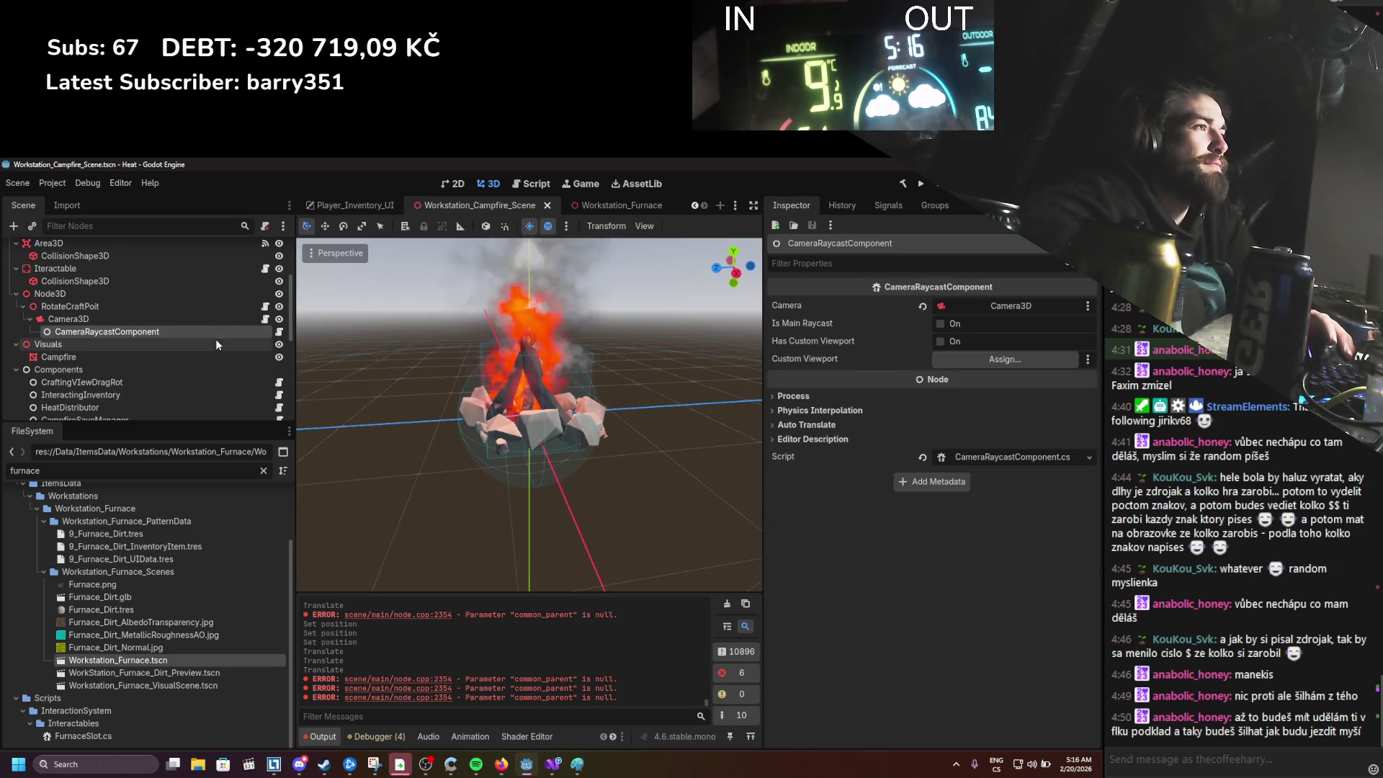
{"action": "scroll", "coordinate": [163, 348], "scroll_direction": "up", "scroll_amount": 1}
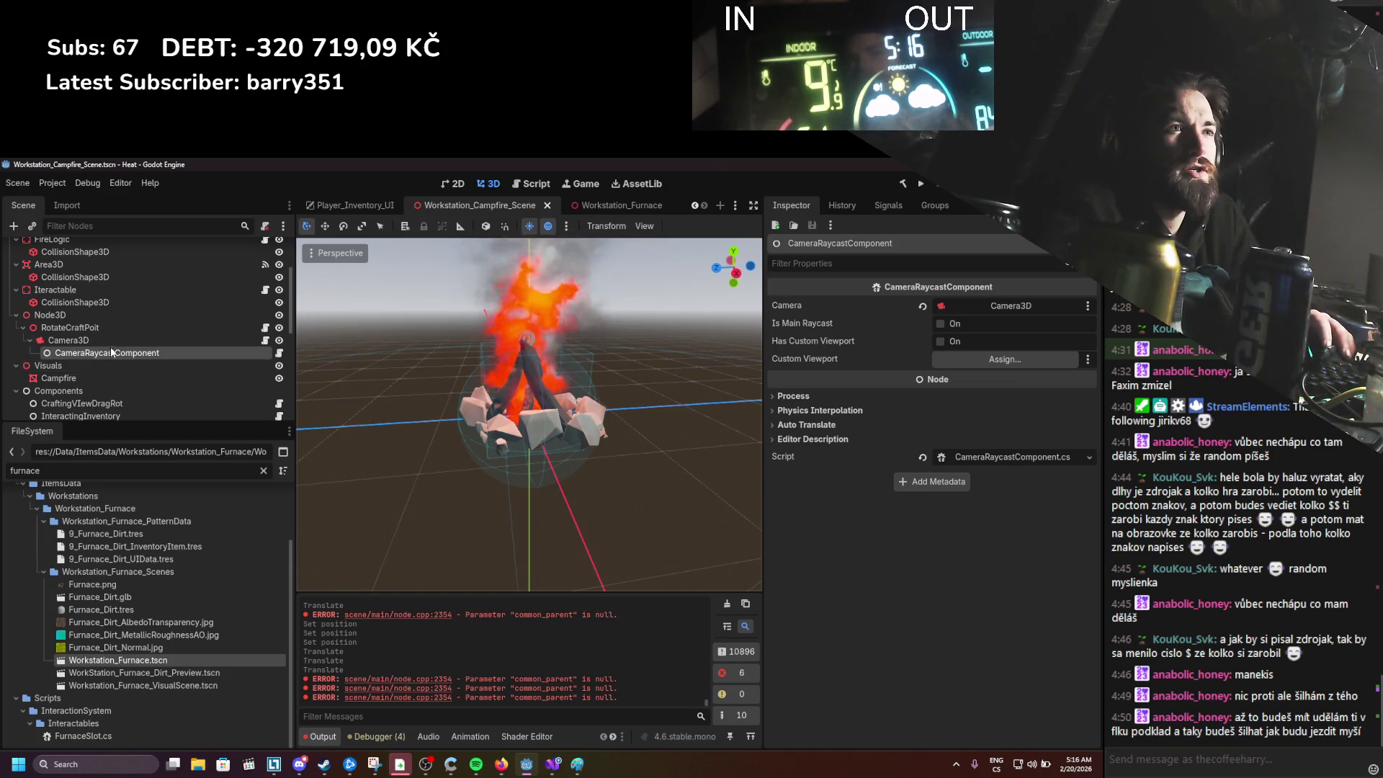
{"action": "left_click", "coordinate": [99, 318]}
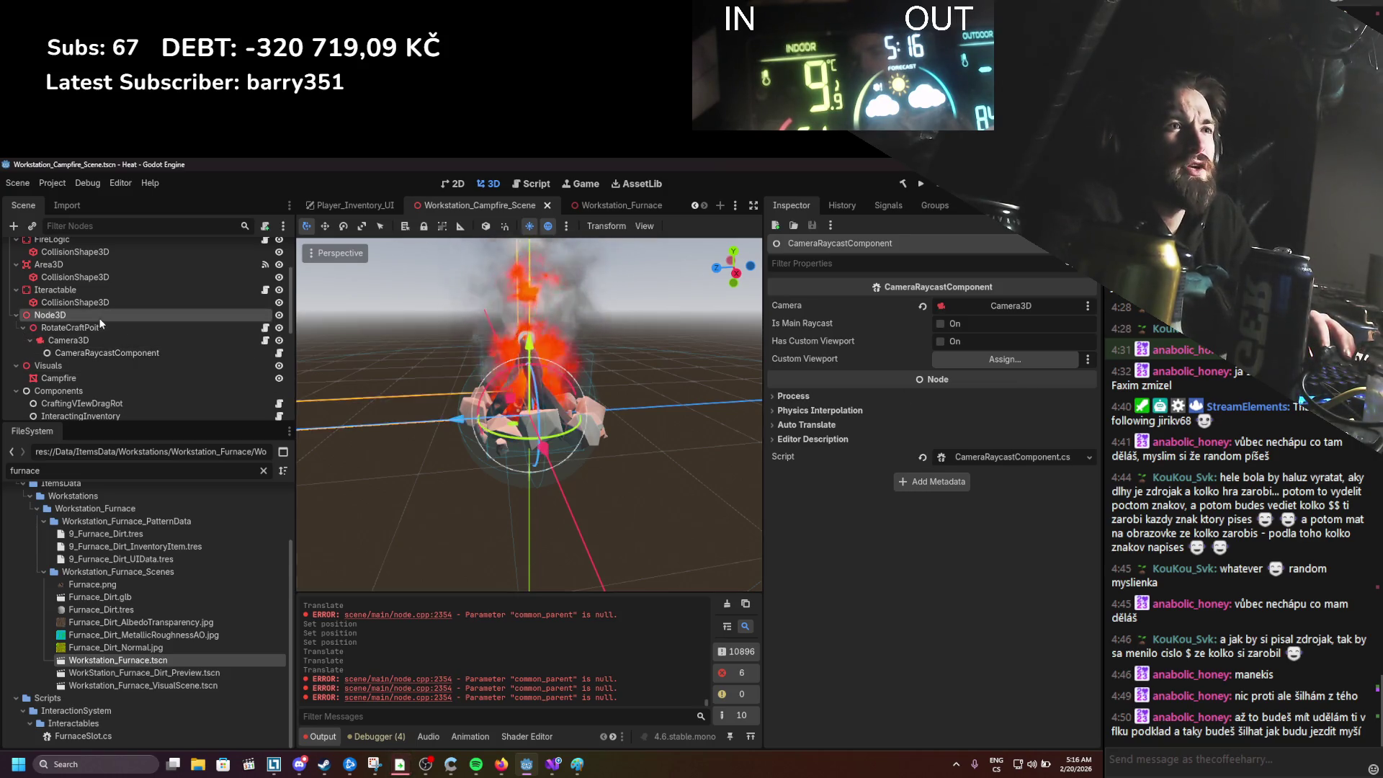
{"action": "key", "text": "Delete"}
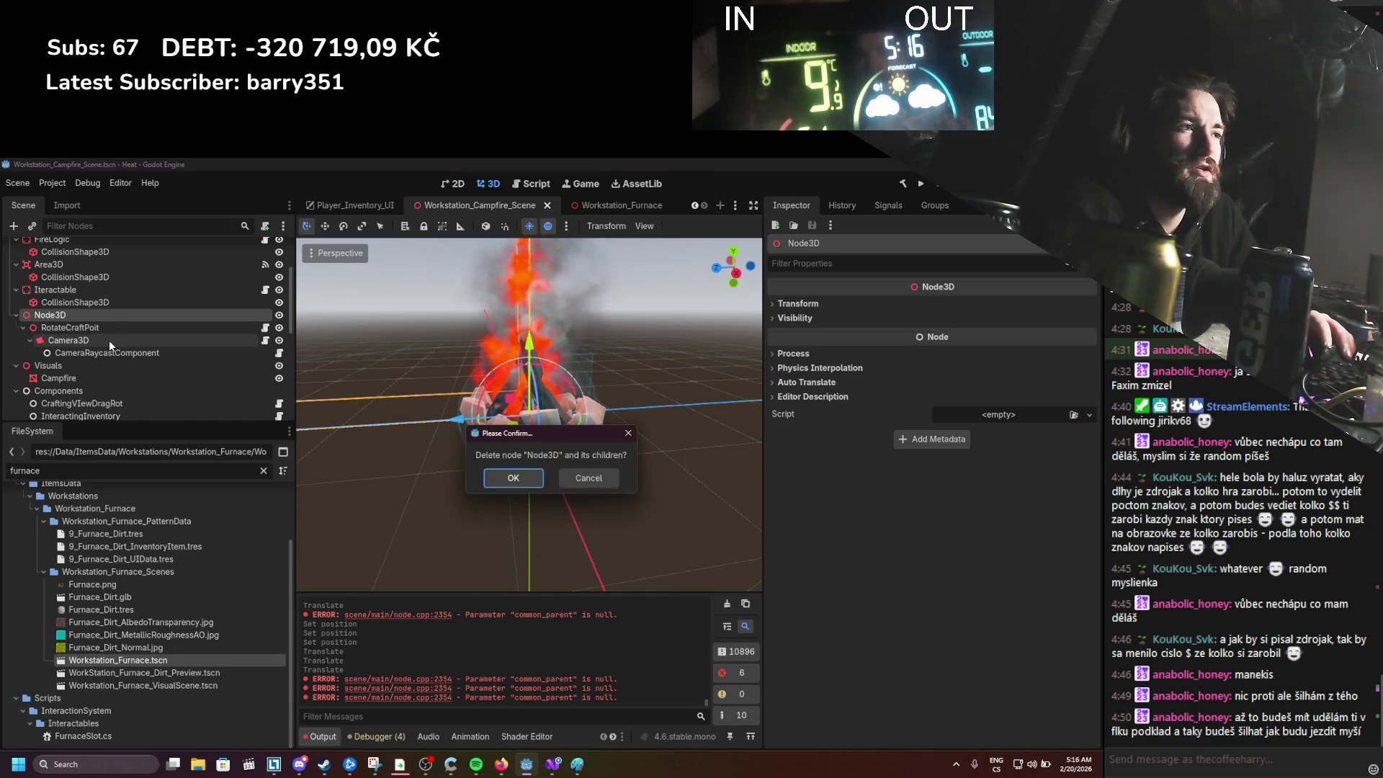
Step: Confirm deleting Node3D, delete CraftingVIewDragRot too, and save the campfire scene
{"action": "key", "text": "Return"}
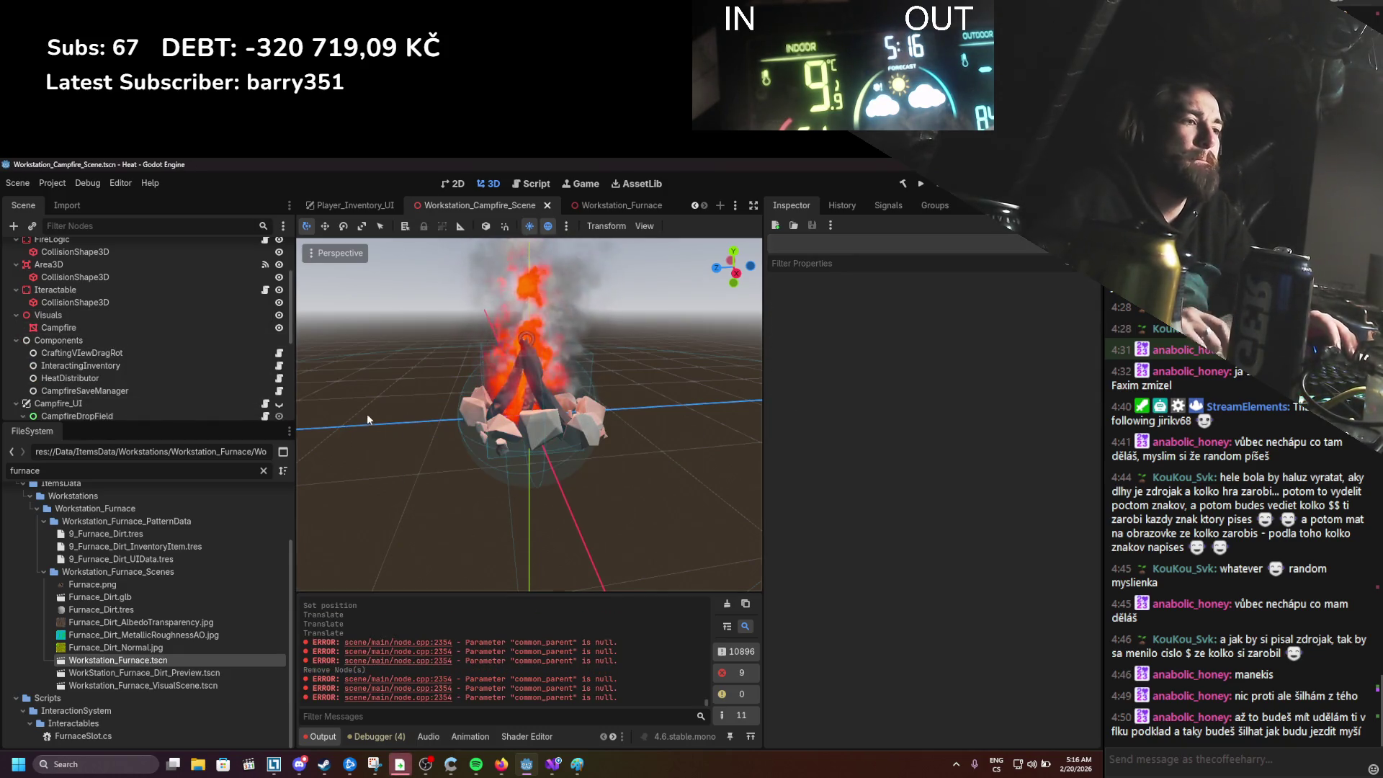
{"action": "left_click", "coordinate": [122, 352]}
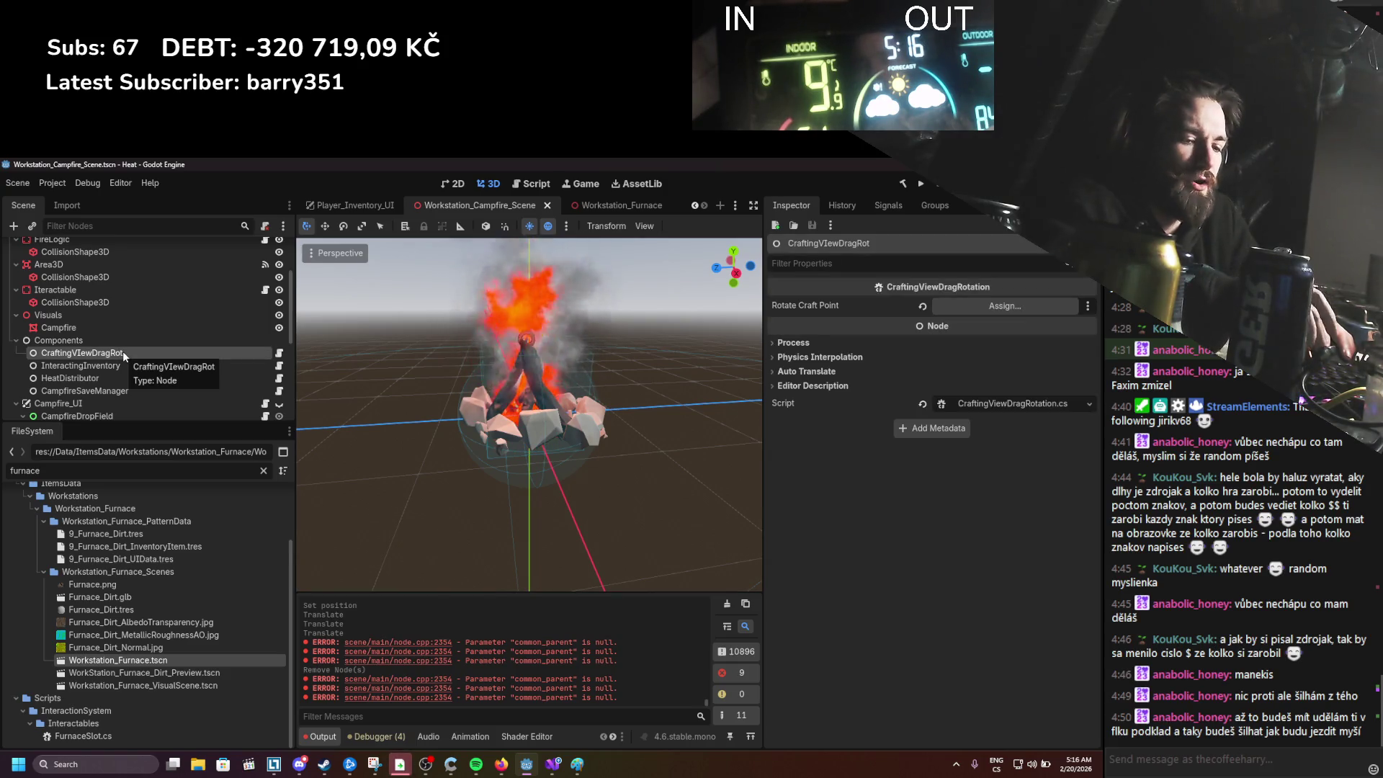
{"action": "key", "text": "Delete"}
{"action": "key", "text": "Return"}
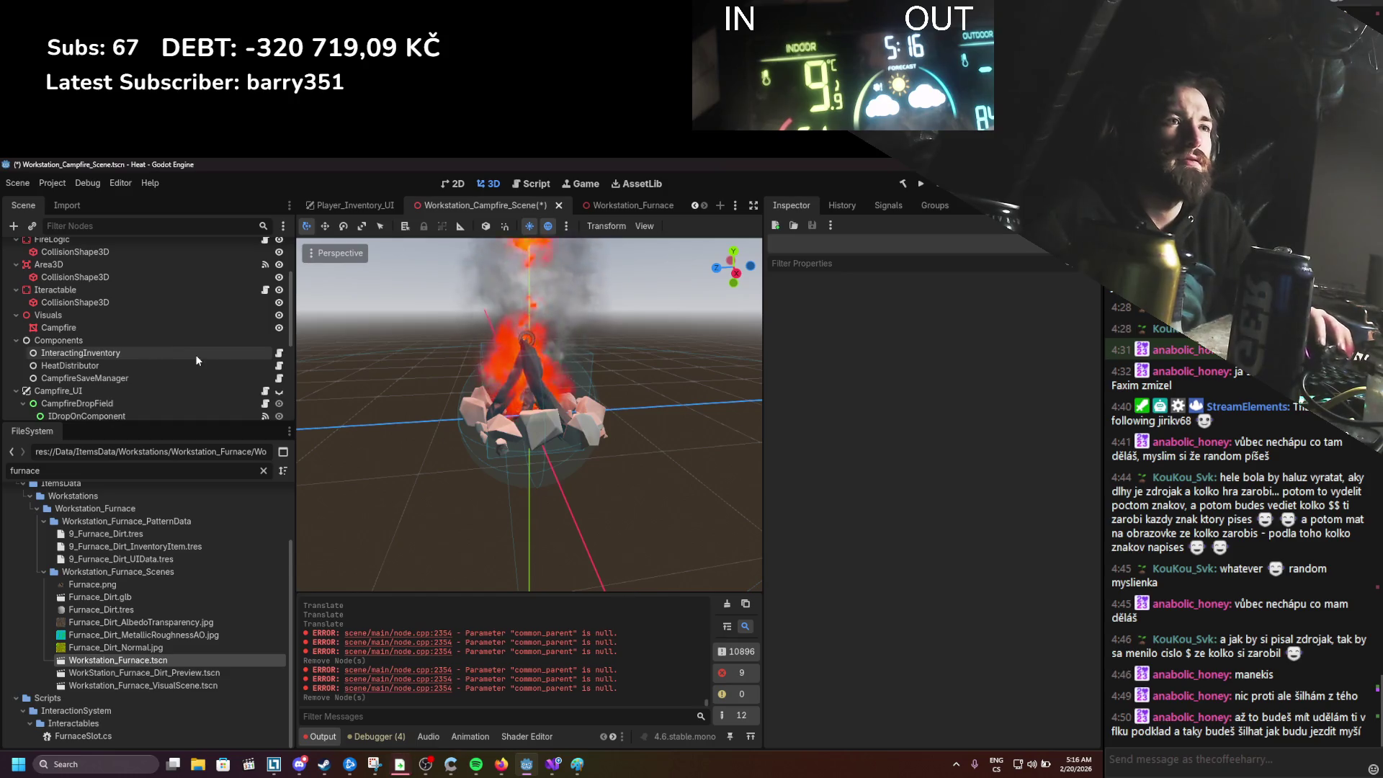
{"action": "key", "text": "ctrl+s"}
{"action": "left_click", "coordinate": [727, 604]}
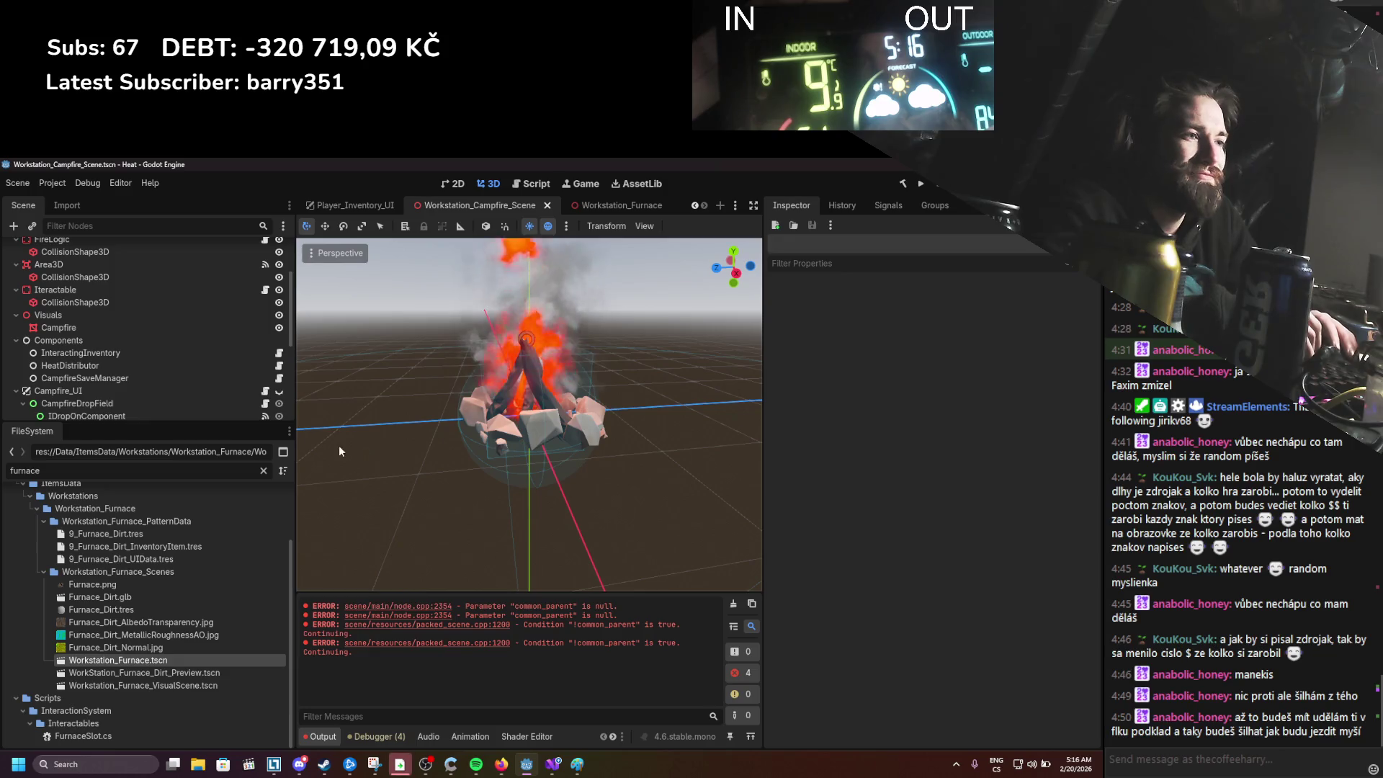
Step: Look over InteractingInventory, CampfireSaveManager and Campfire_UI, ending on CampfireDropField
{"action": "left_click", "coordinate": [114, 360]}
{"action": "left_click", "coordinate": [114, 379]}
{"action": "left_click", "coordinate": [115, 390]}
{"action": "scroll", "coordinate": [114, 390], "scroll_direction": "down", "scroll_amount": 4}
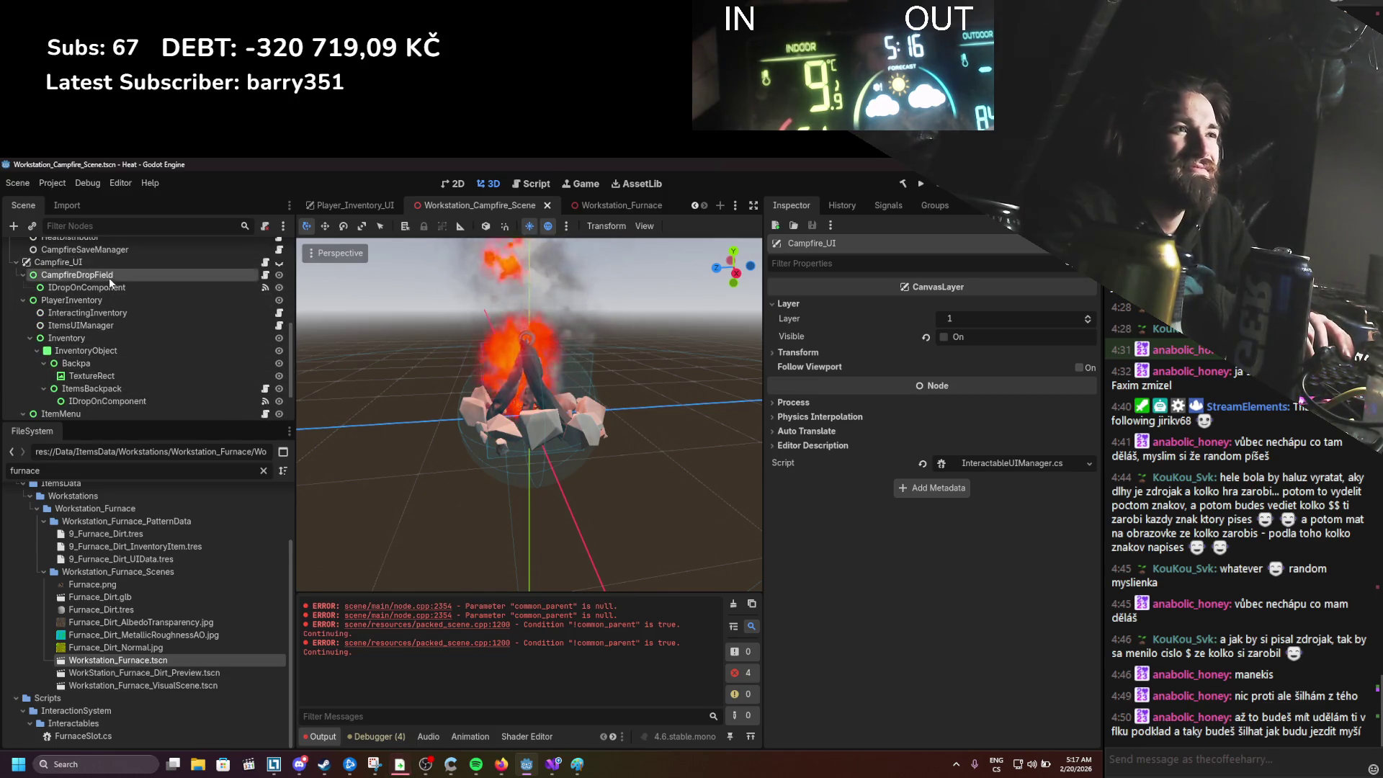
{"action": "left_click", "coordinate": [109, 279]}
Step: Disconnect the drop field's MouseEnter and MouseExit signal handlers and save the campfire scene
{"action": "left_click", "coordinate": [868, 213]}
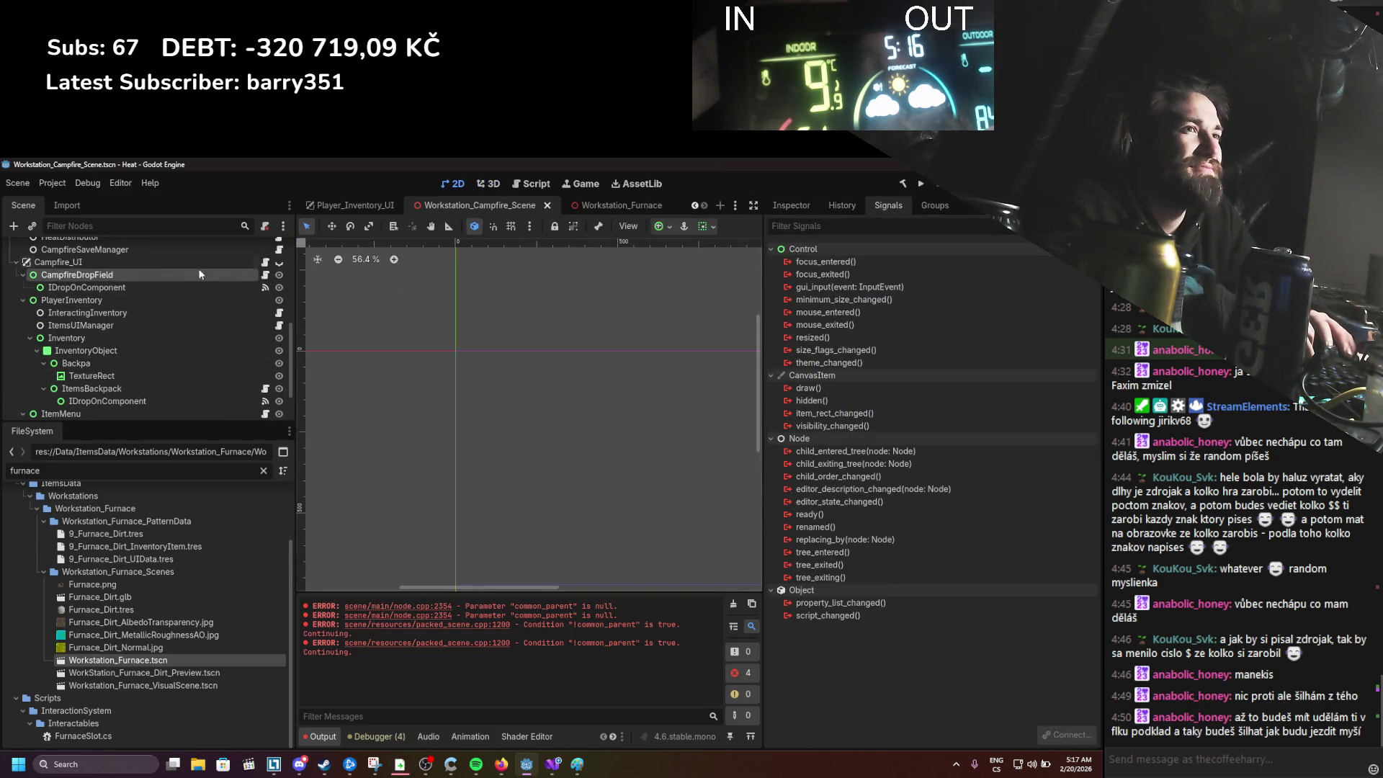
{"action": "left_click", "coordinate": [170, 287]}
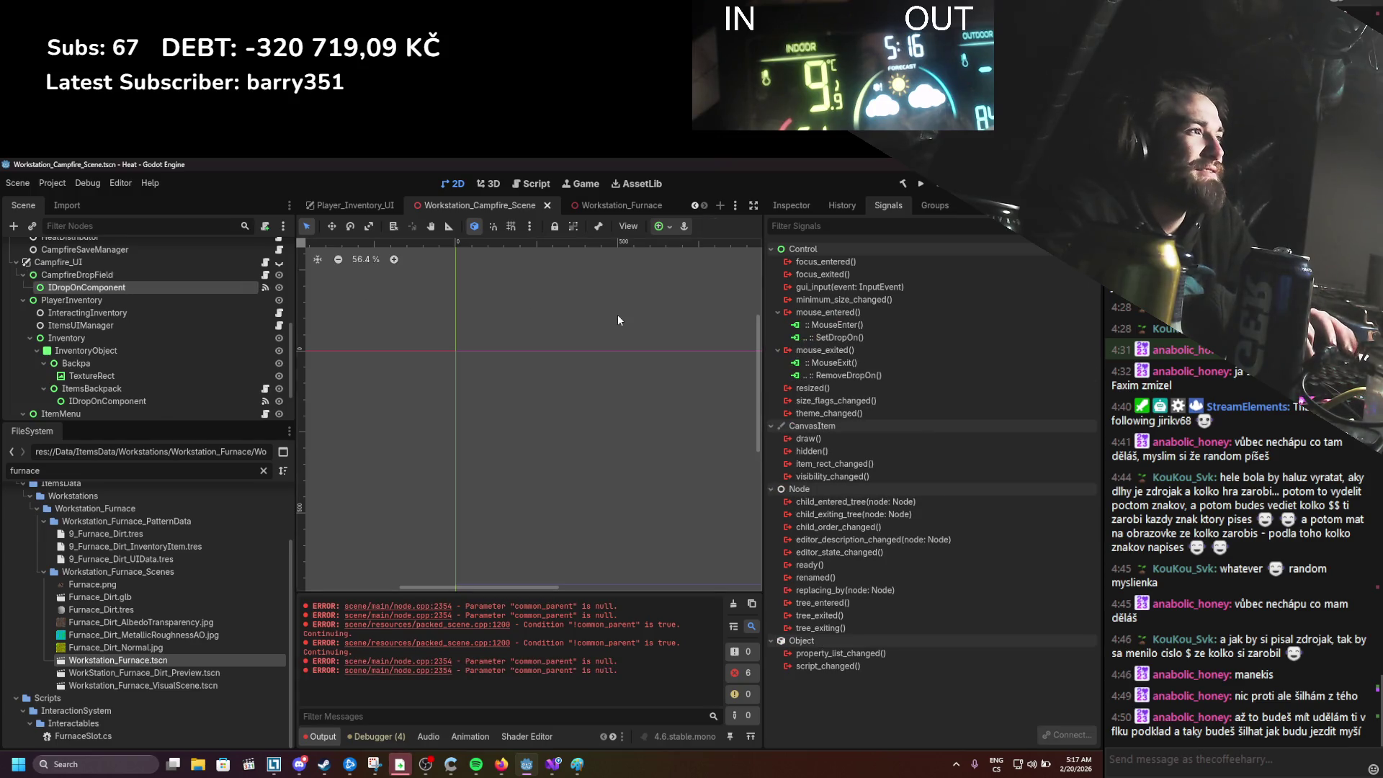
{"action": "left_click", "coordinate": [880, 324]}
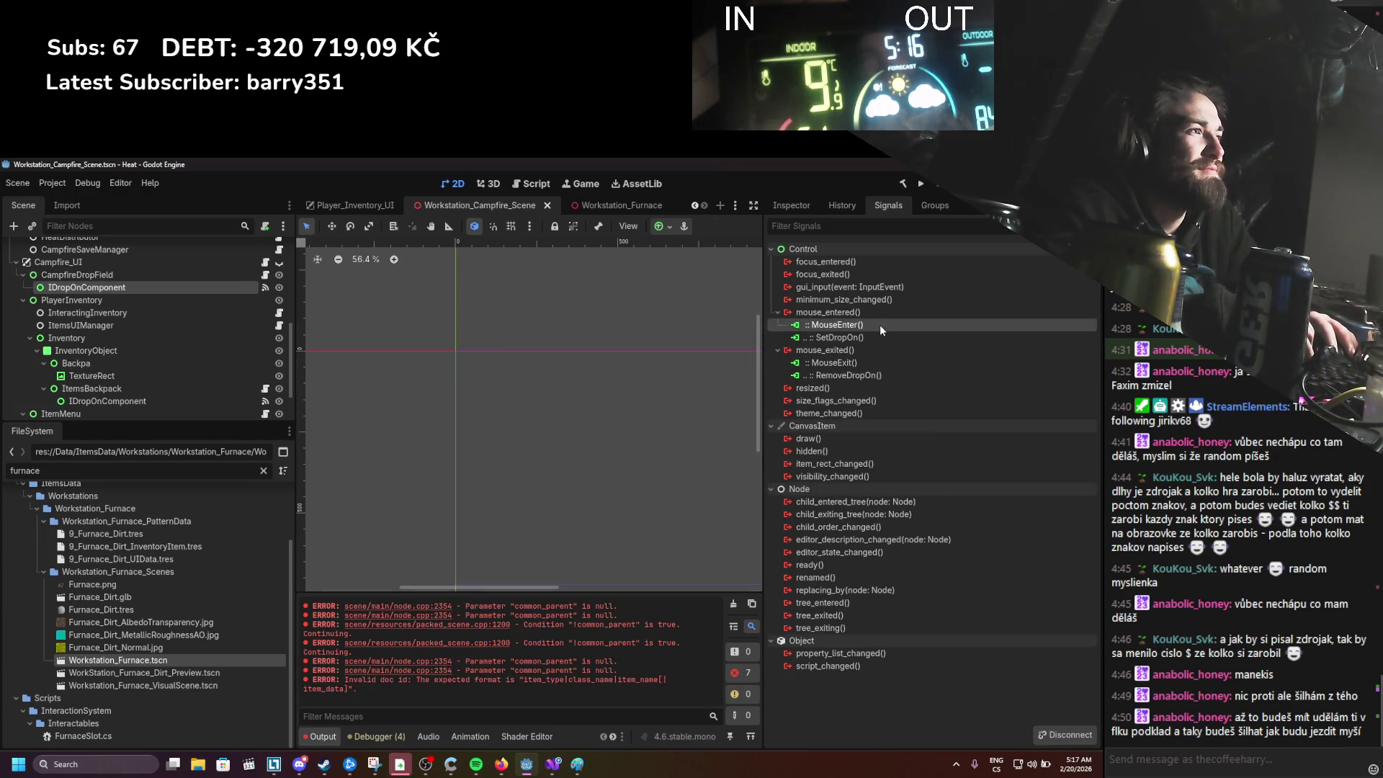
{"action": "left_click", "coordinate": [1064, 735]}
{"action": "left_click", "coordinate": [869, 349]}
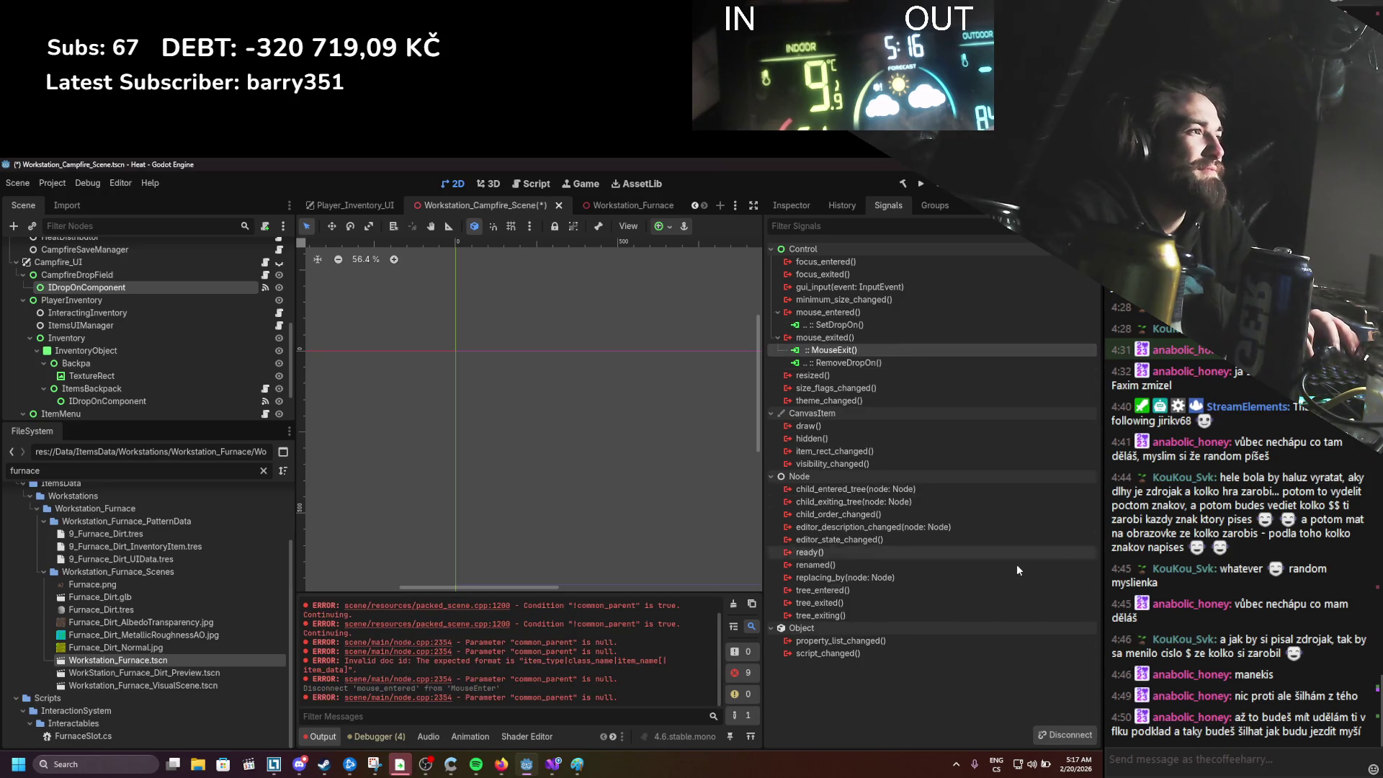
{"action": "left_click", "coordinate": [1045, 732]}
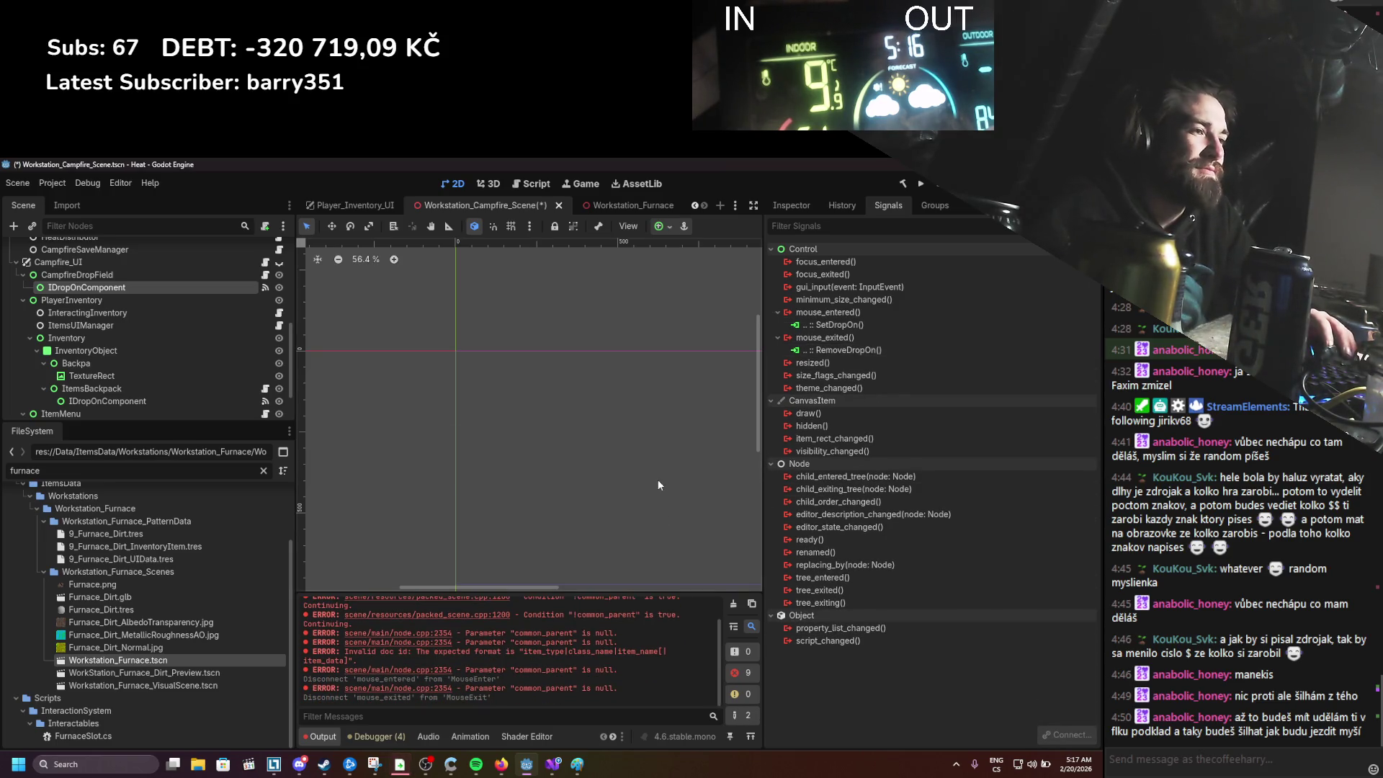
{"action": "key", "text": "ctrl+s"}
{"action": "left_click", "coordinate": [735, 604]}
{"action": "key", "text": "ctrl+s"}
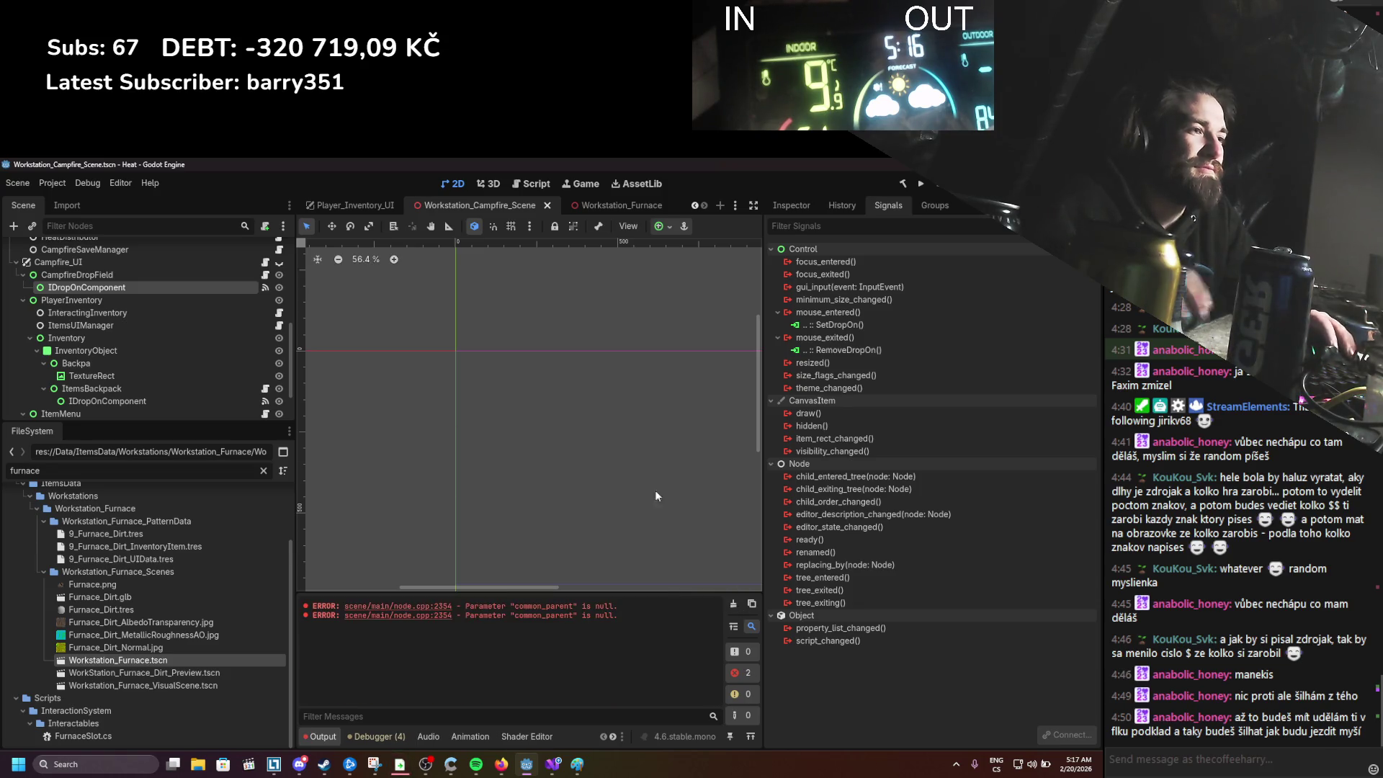
{"action": "scroll", "coordinate": [183, 351], "scroll_direction": "down", "scroll_amount": 3}
Step: Disconnect EditItem from the ItemMenu Button's button_up signal
{"action": "left_click", "coordinate": [153, 343]}
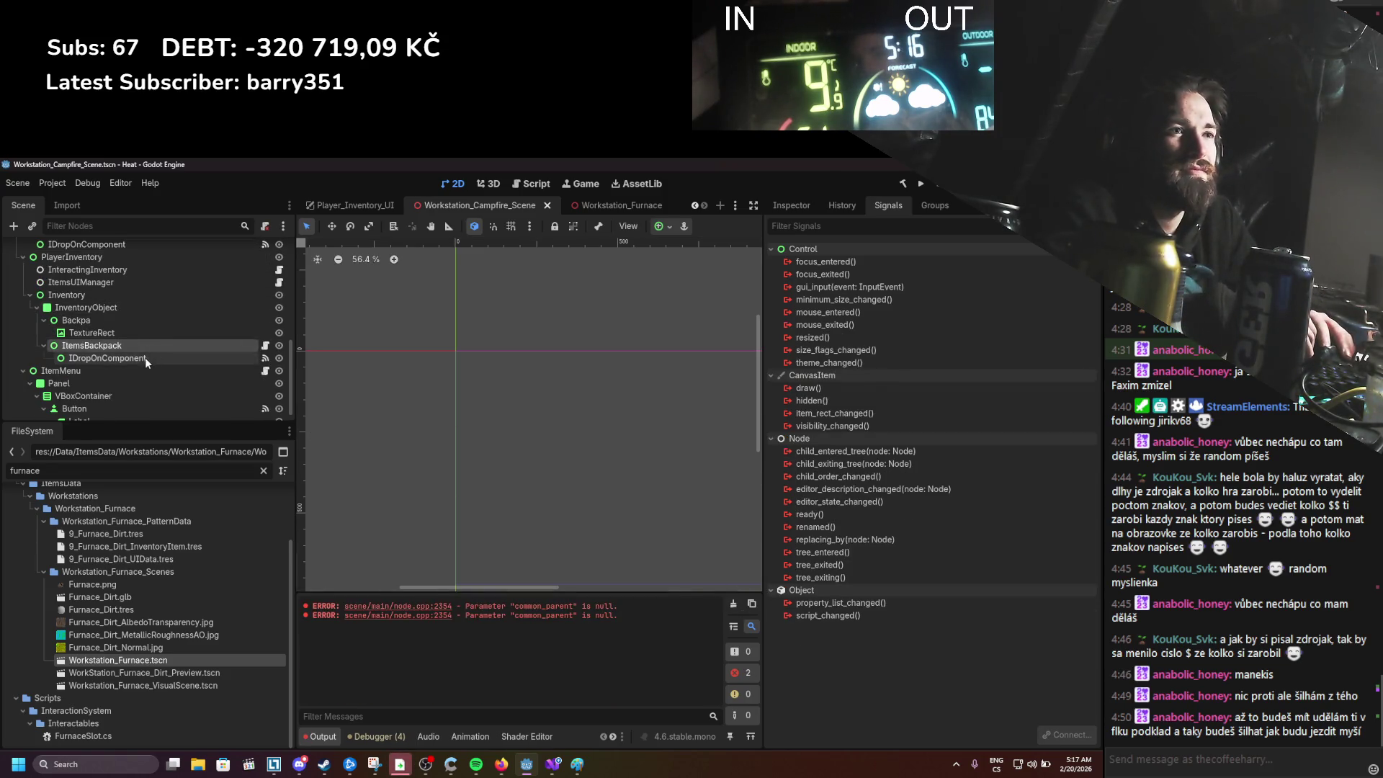
{"action": "left_click", "coordinate": [144, 360]}
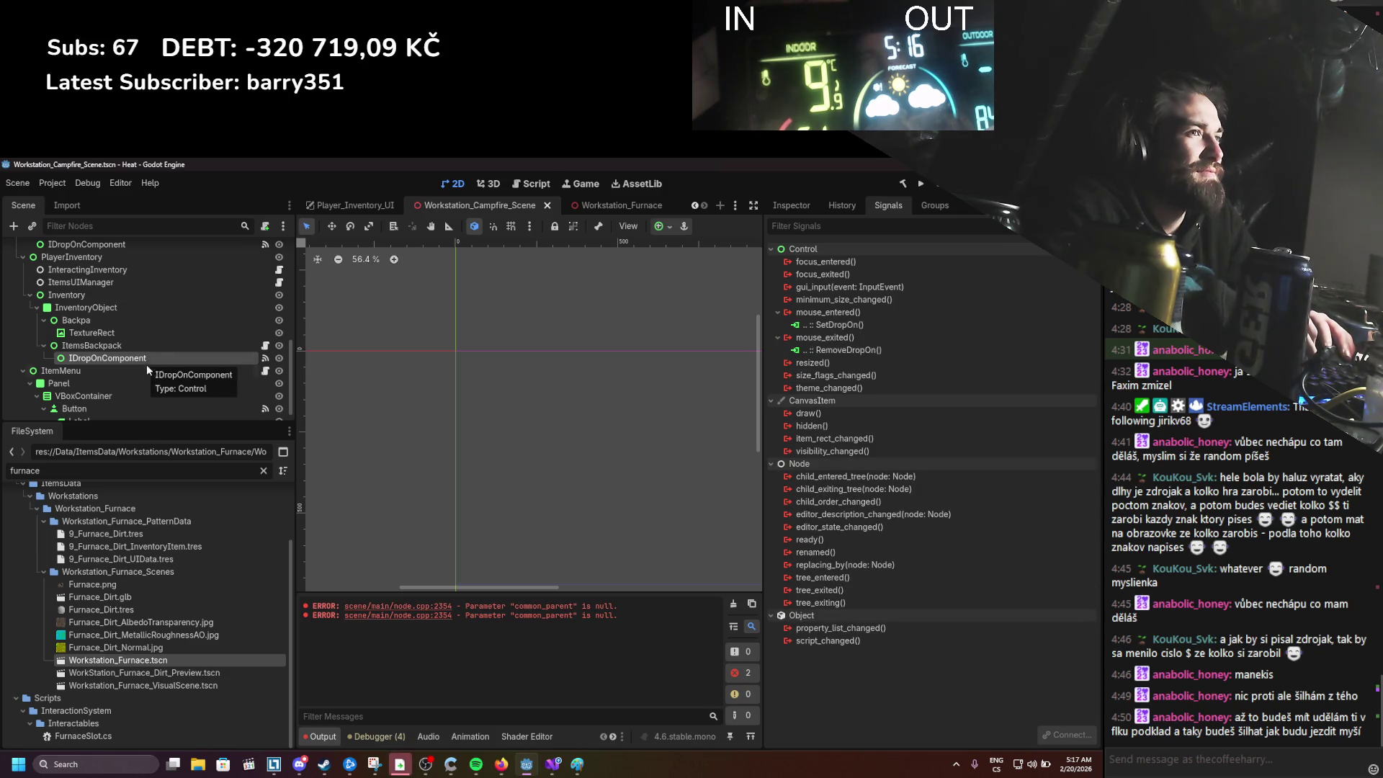
{"action": "left_click", "coordinate": [130, 374]}
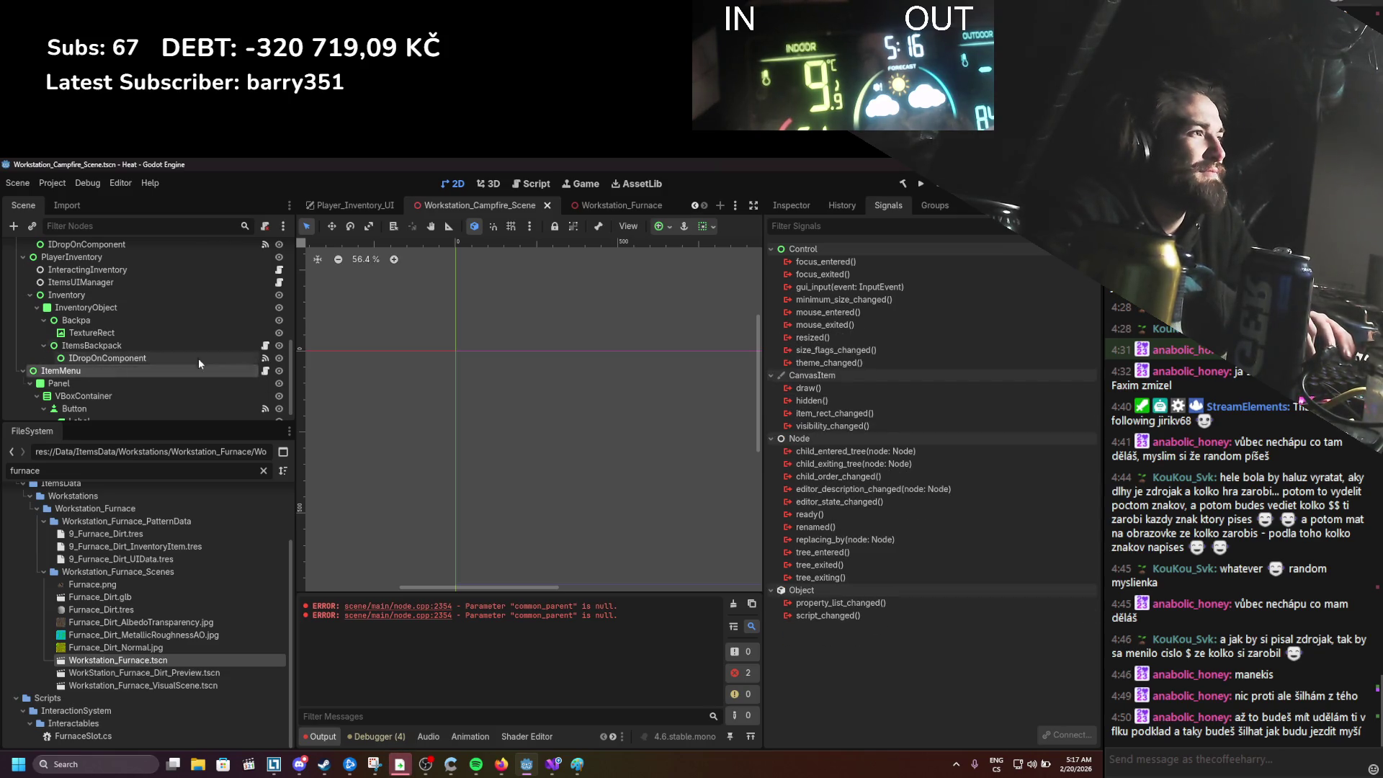
{"action": "scroll", "coordinate": [200, 361], "scroll_direction": "down", "scroll_amount": 1}
{"action": "left_click", "coordinate": [187, 398]}
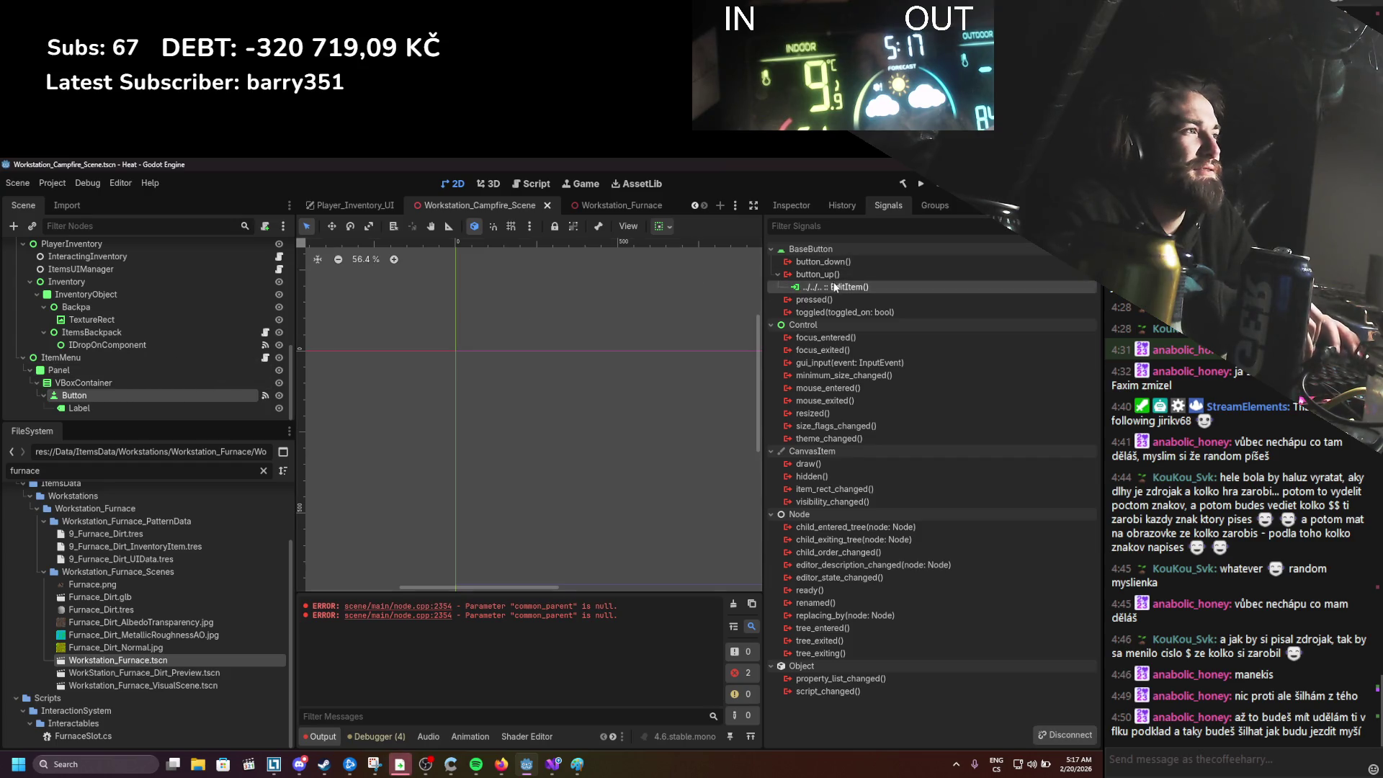
{"action": "left_click", "coordinate": [1044, 736]}
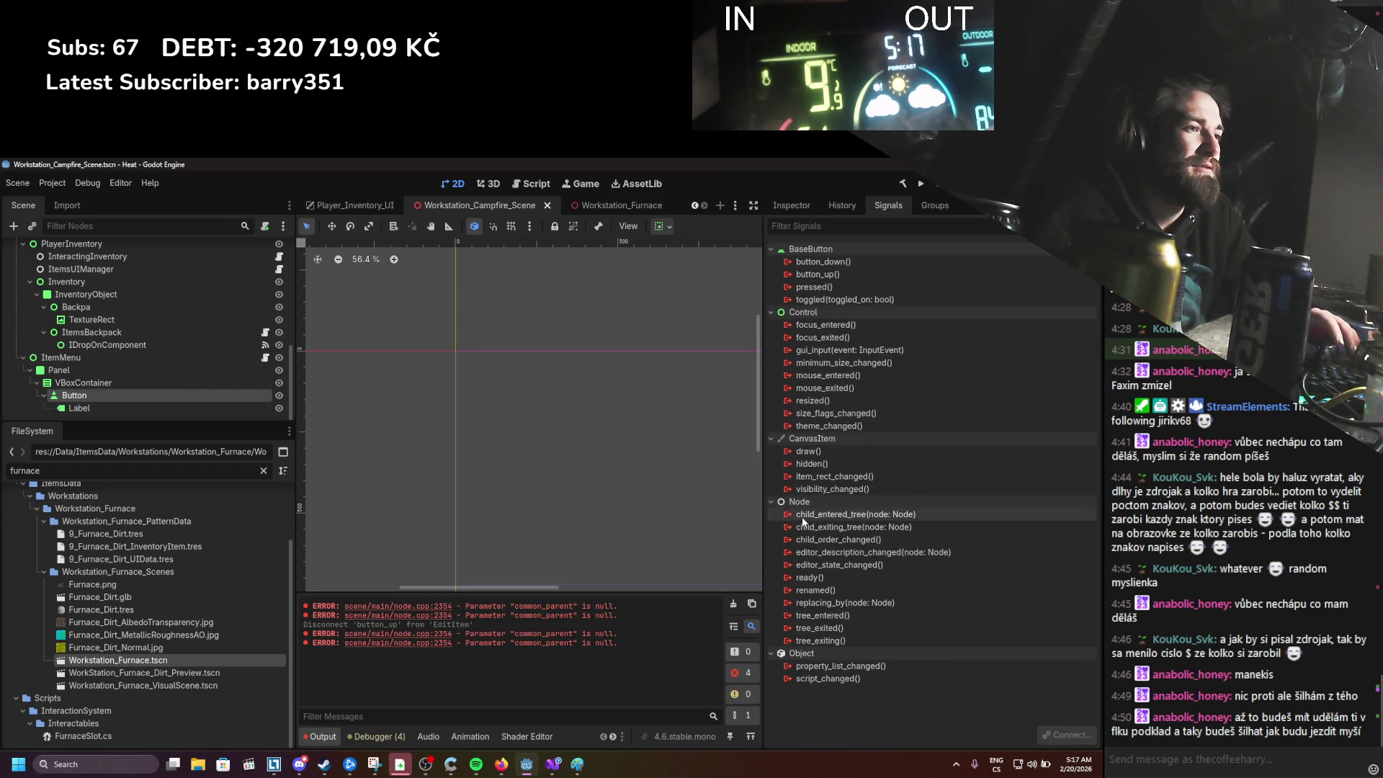
Step: Recheck signals on InteractingInventory, Campfire_UI and the drop field, then return to the Inspector
{"action": "scroll", "coordinate": [162, 357], "scroll_direction": "up", "scroll_amount": 4}
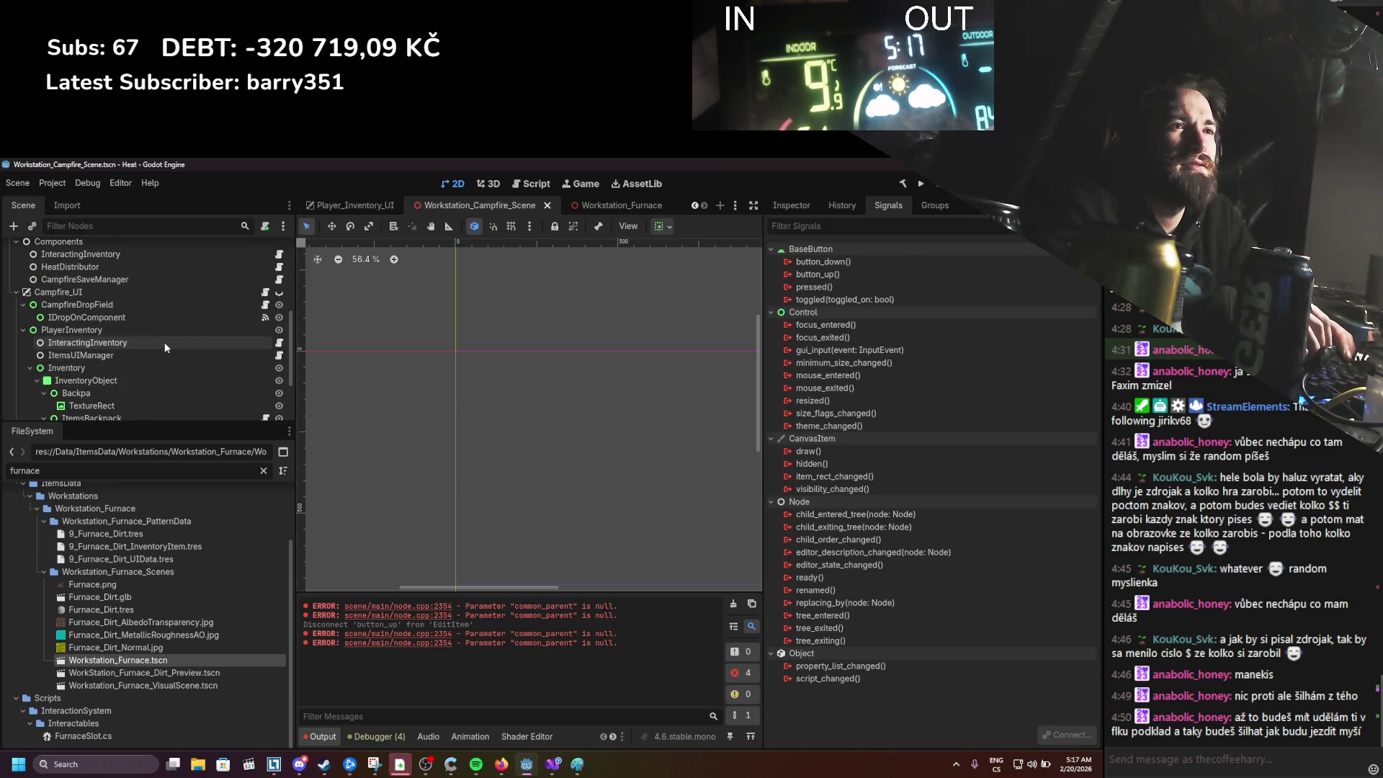
{"action": "left_click", "coordinate": [164, 343]}
{"action": "left_click", "coordinate": [160, 292]}
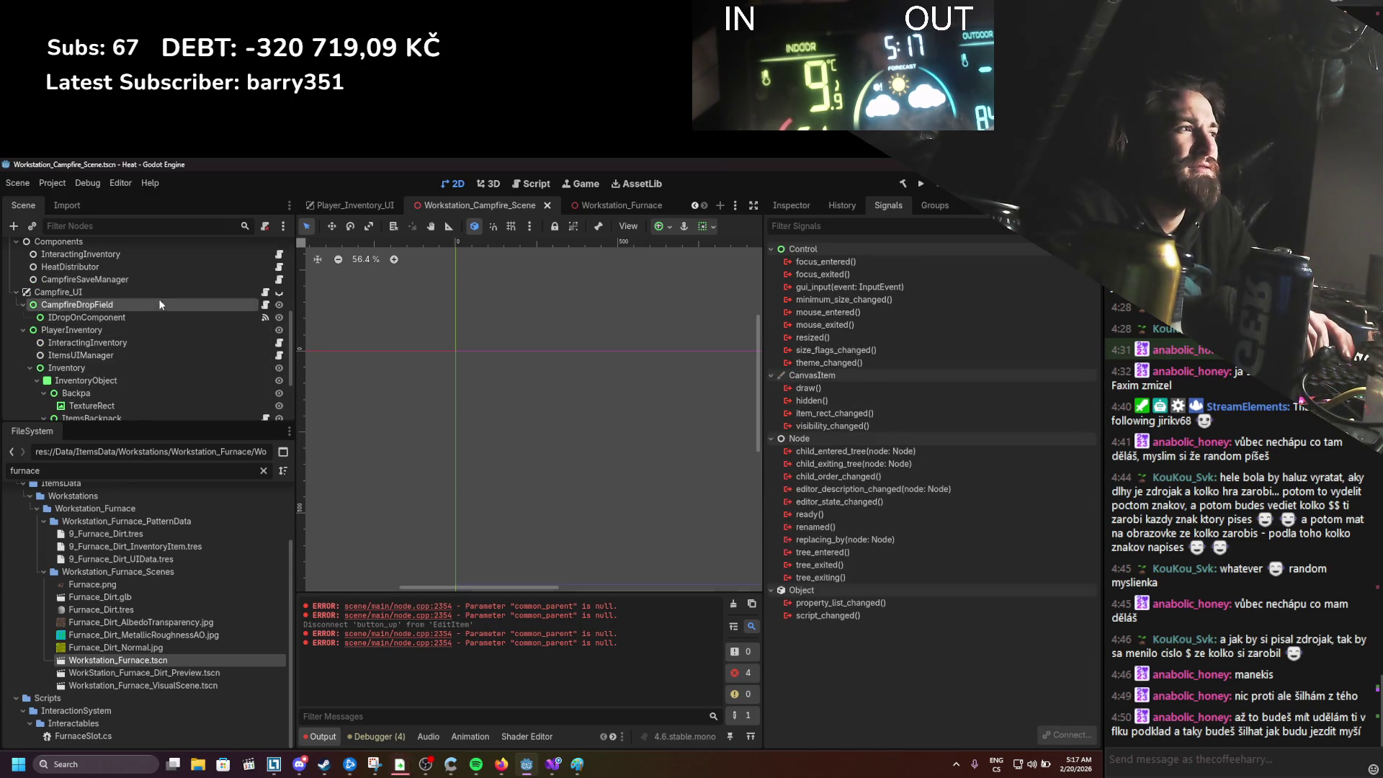
{"action": "left_click", "coordinate": [152, 317]}
{"action": "scroll", "coordinate": [154, 317], "scroll_direction": "up", "scroll_amount": 3}
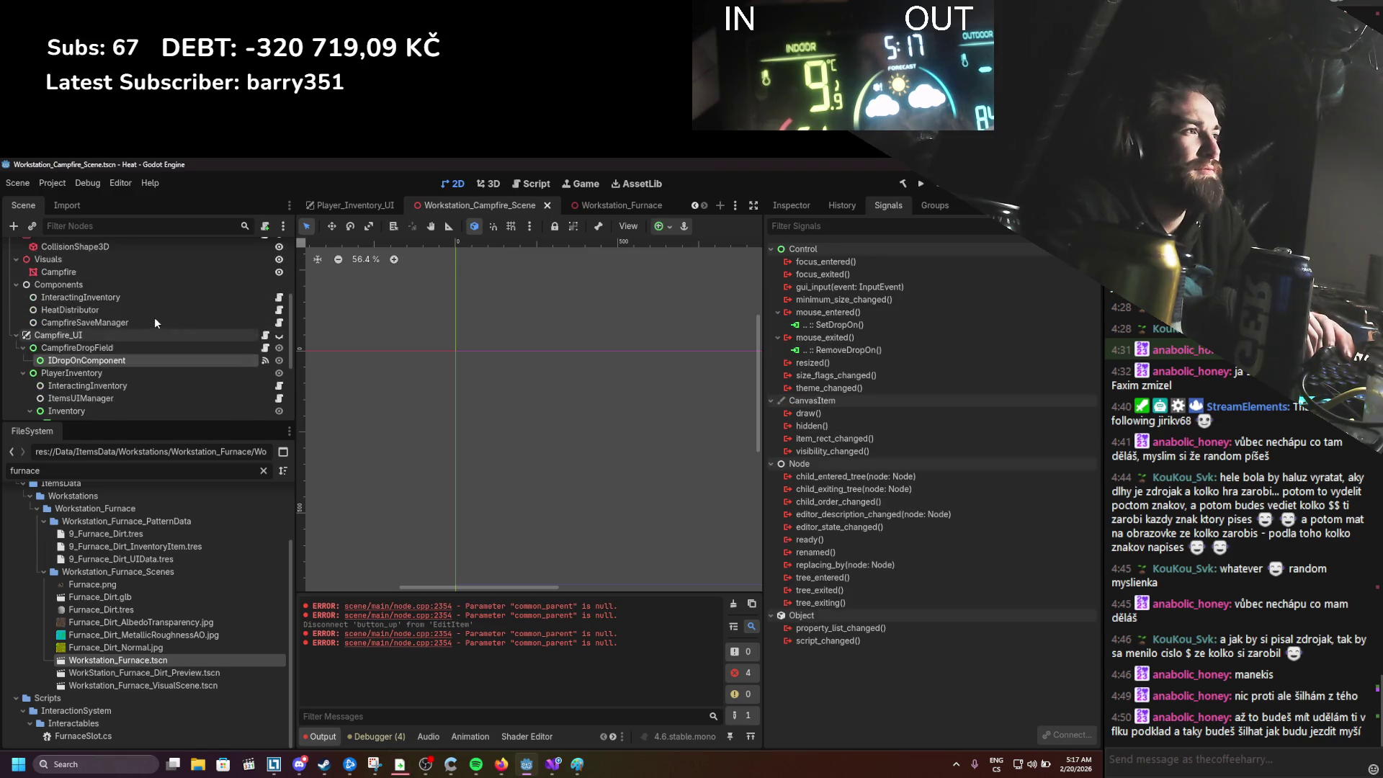
{"action": "scroll", "coordinate": [154, 317], "scroll_direction": "up", "scroll_amount": 1}
{"action": "left_click", "coordinate": [147, 361]}
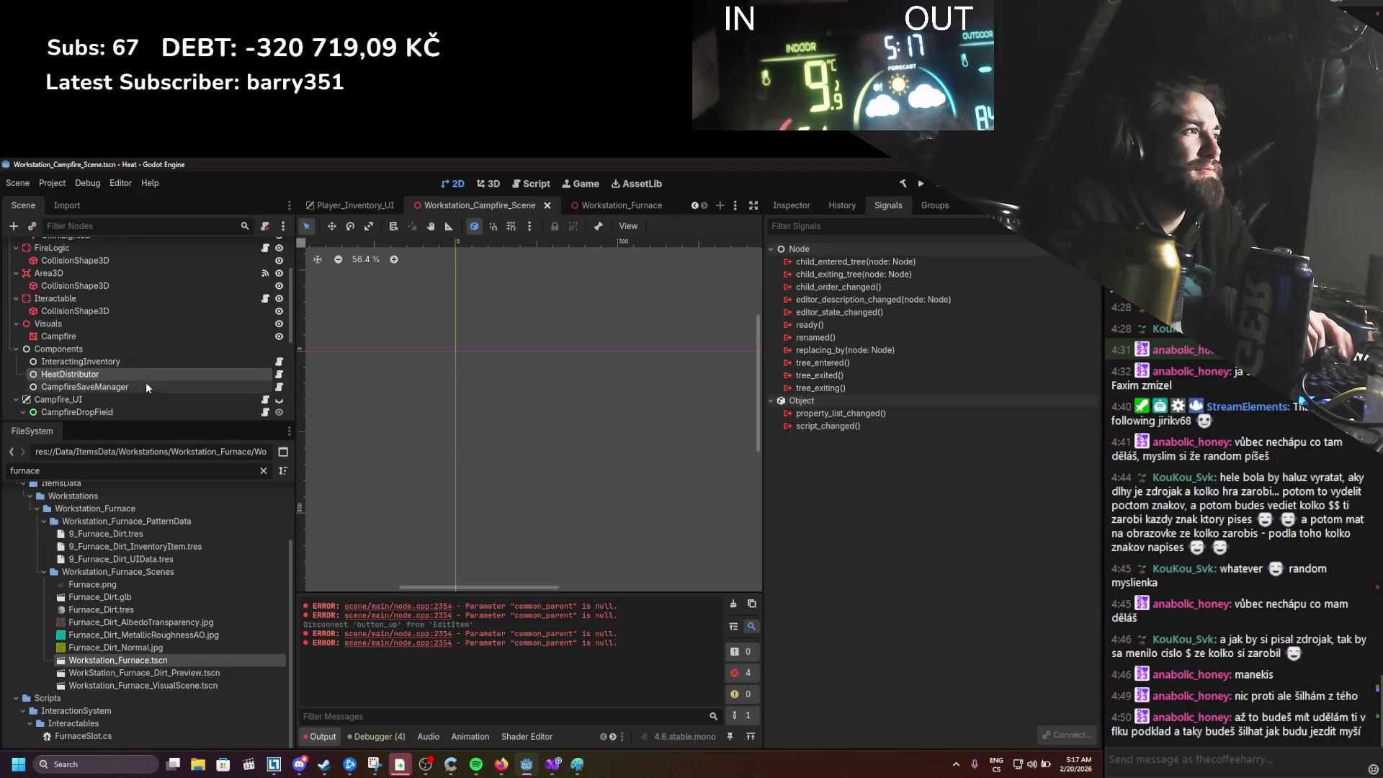
{"action": "left_click", "coordinate": [791, 205]}
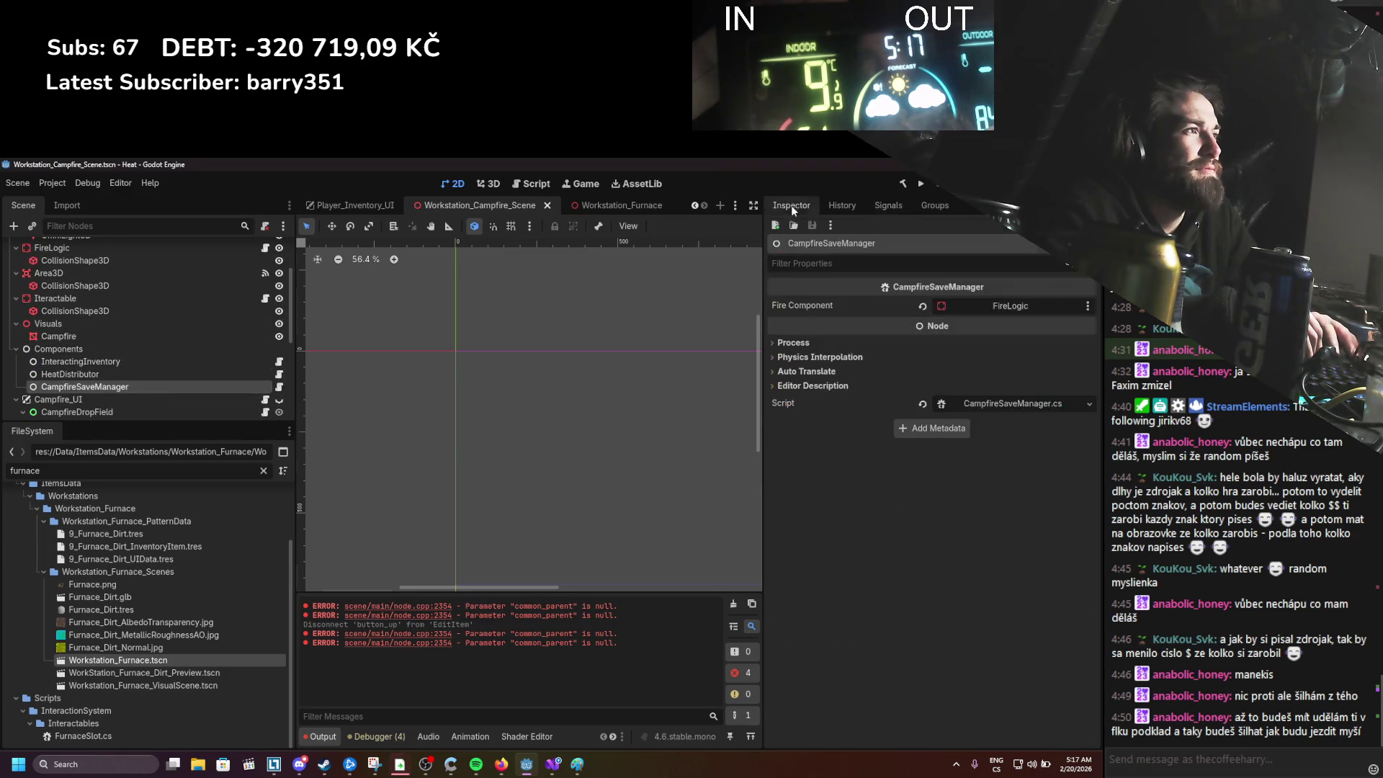
Step: Review InteractingInventory and CampfireDropField properties, then open Iteractable's InteractableObject.cs script
{"action": "left_click", "coordinate": [206, 360]}
{"action": "scroll", "coordinate": [209, 360], "scroll_direction": "down", "scroll_amount": 4}
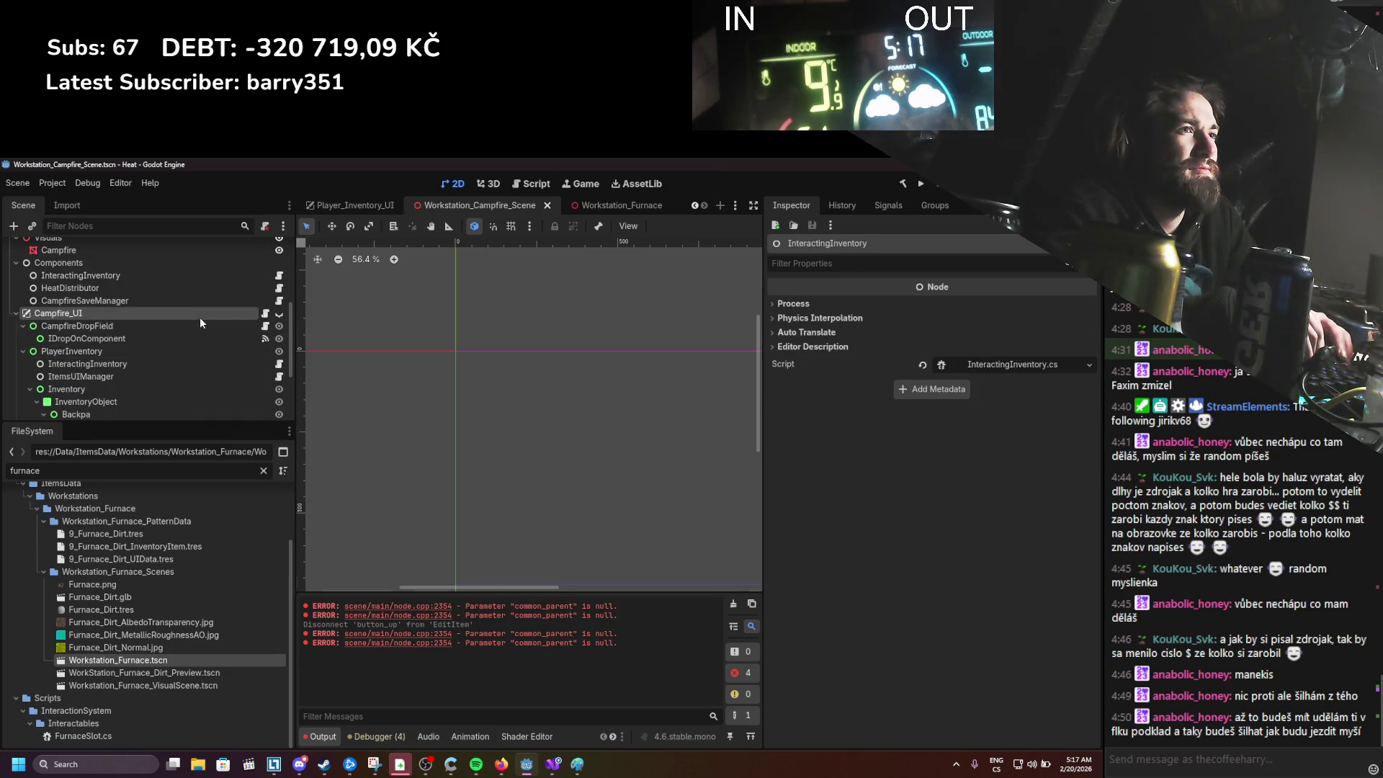
{"action": "left_click", "coordinate": [196, 326]}
{"action": "left_click", "coordinate": [196, 340]}
{"action": "scroll", "coordinate": [196, 335], "scroll_direction": "up", "scroll_amount": 8}
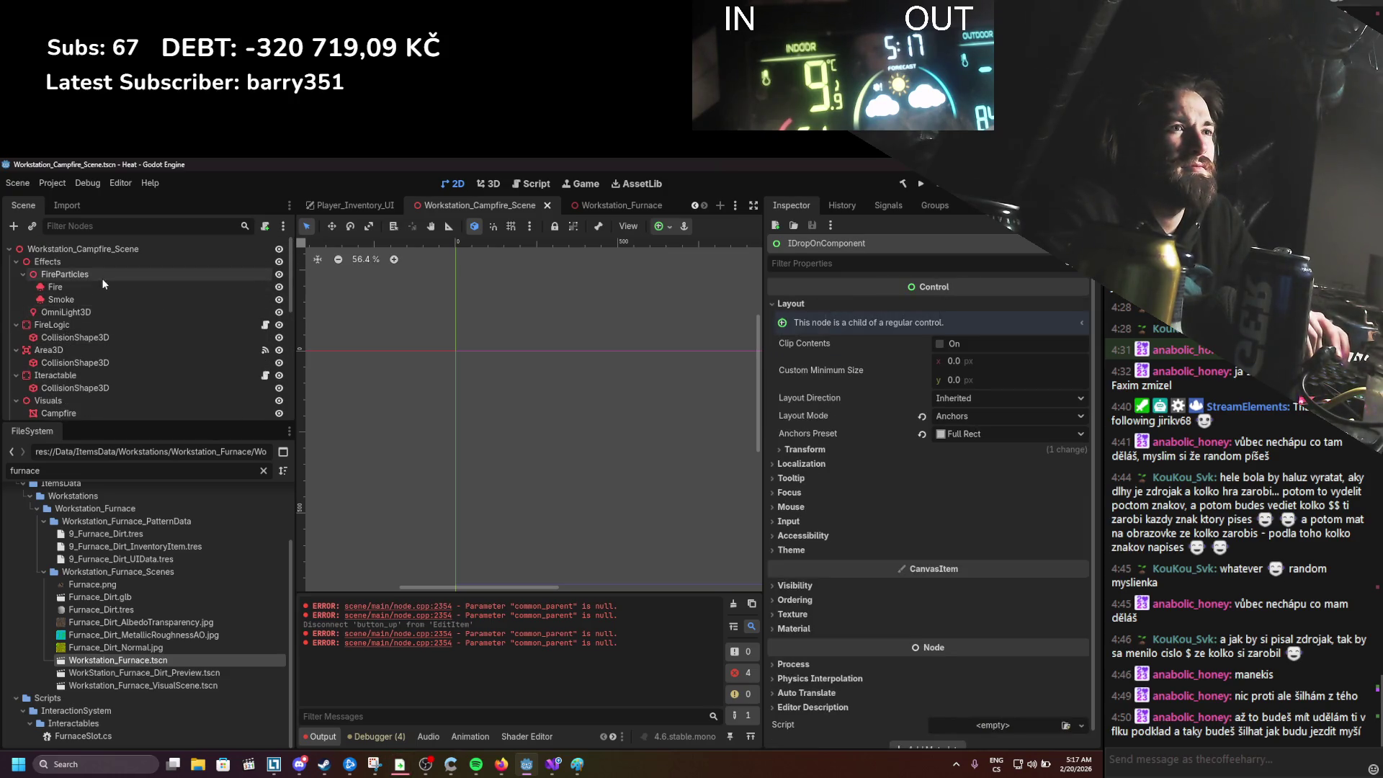
{"action": "scroll", "coordinate": [94, 321], "scroll_direction": "down", "scroll_amount": 1}
{"action": "left_click", "coordinate": [173, 354]}
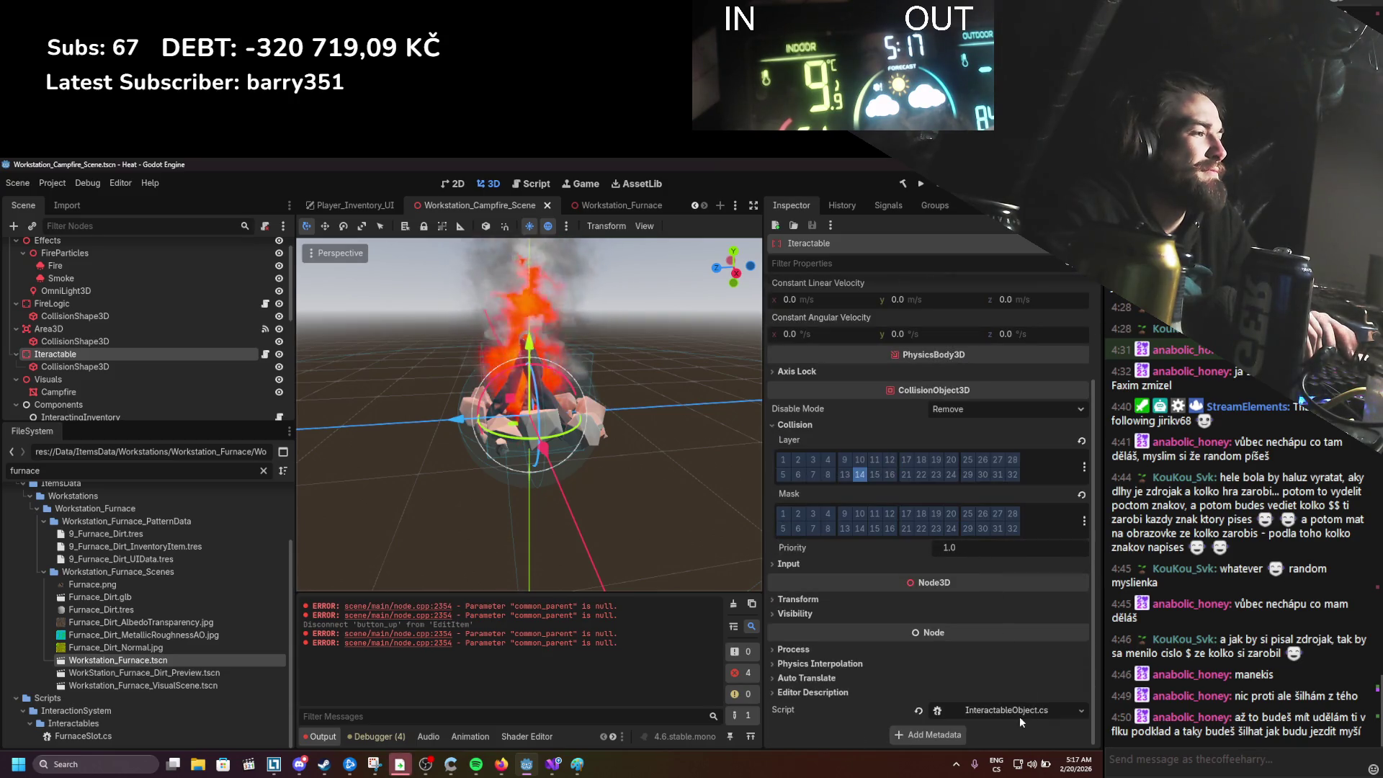
{"action": "left_click", "coordinate": [1019, 712]}
{"action": "key", "text": "alt+Tab"}
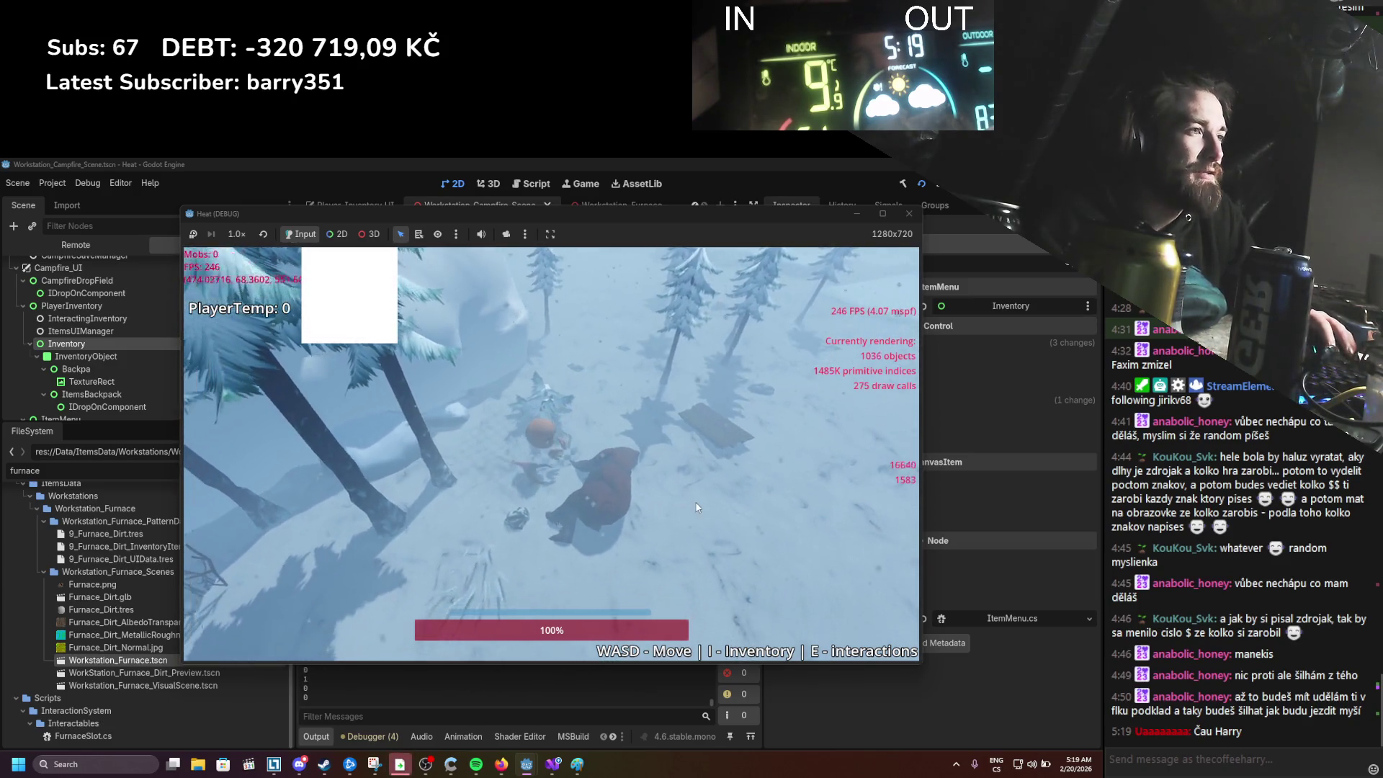
Step: Walk the player around the snow with WASD and bring up the inventory and equipment panels
{"action": "key", "text": "w"}
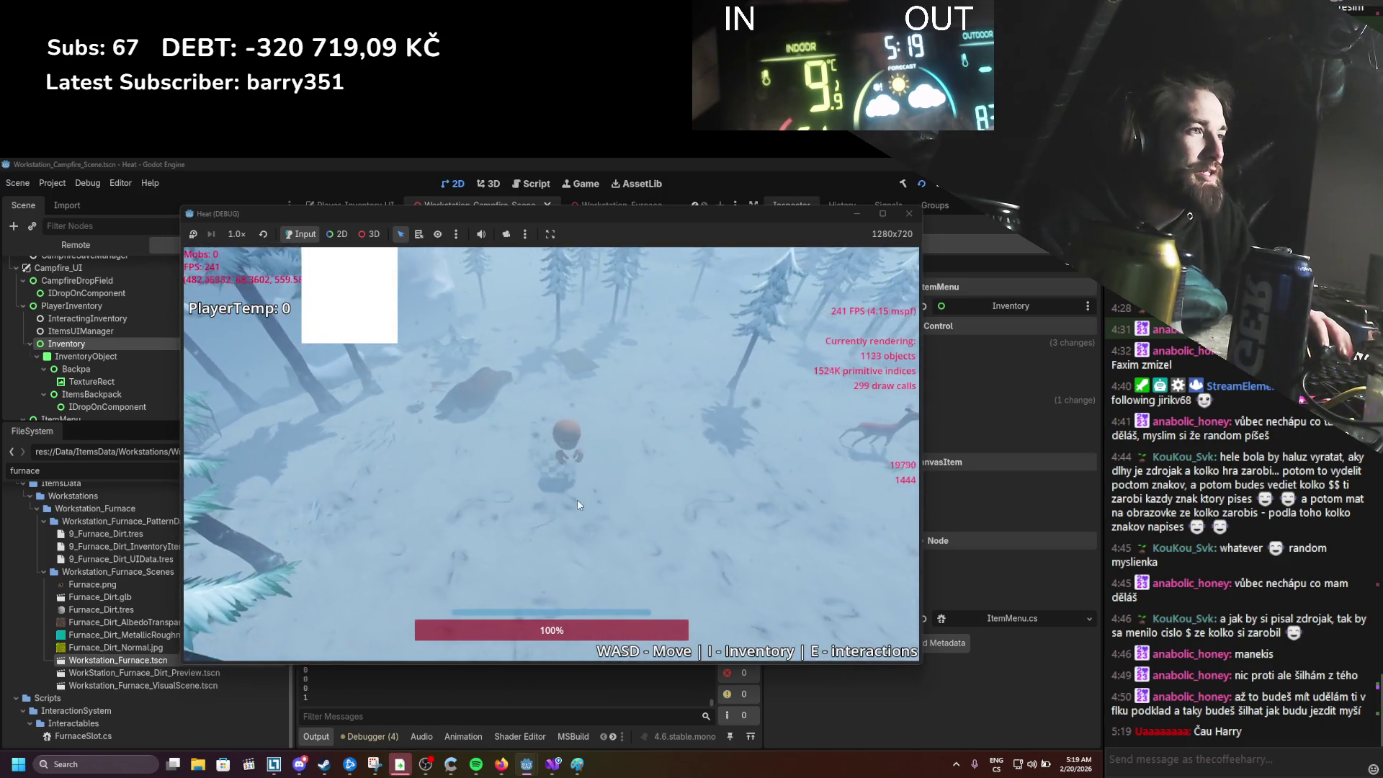
{"action": "key", "text": "d"}
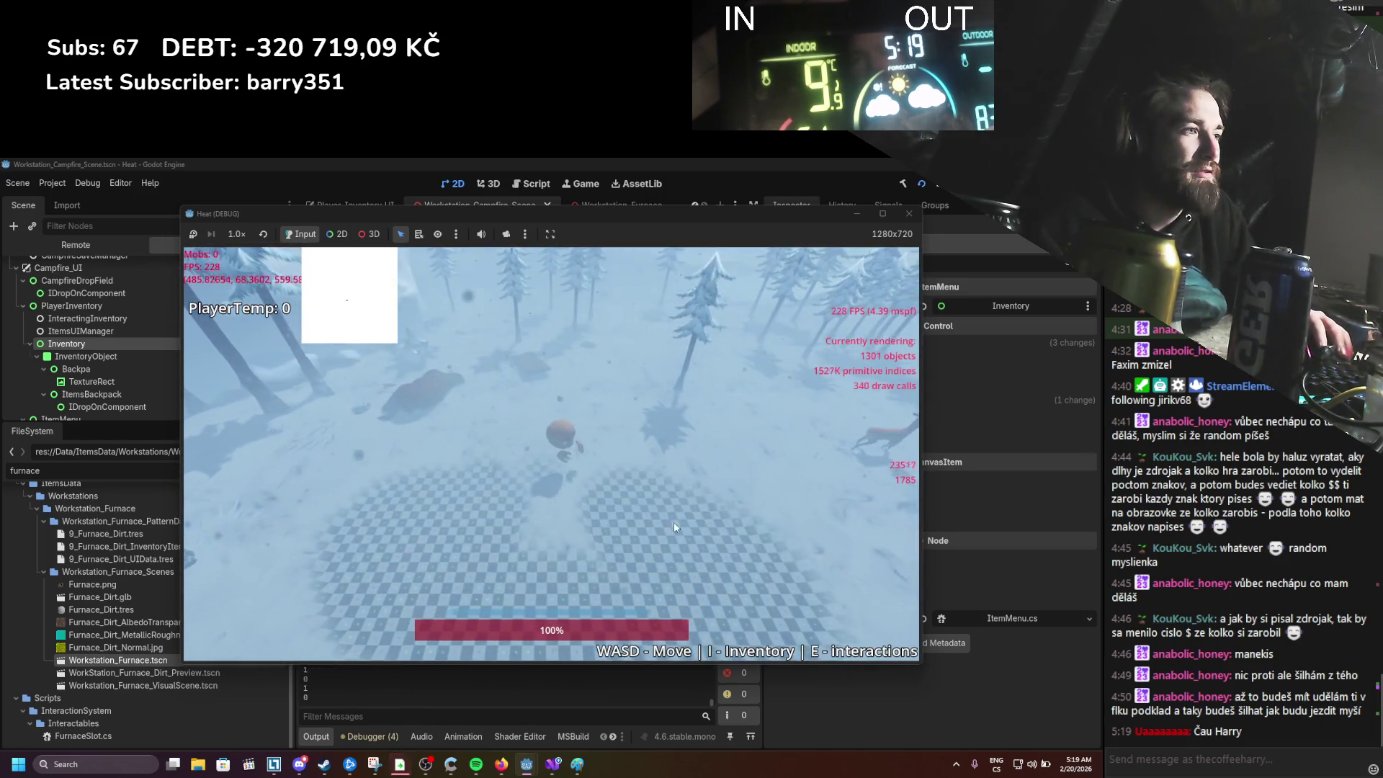
{"action": "key", "text": "s"}
{"action": "key", "text": "d"}
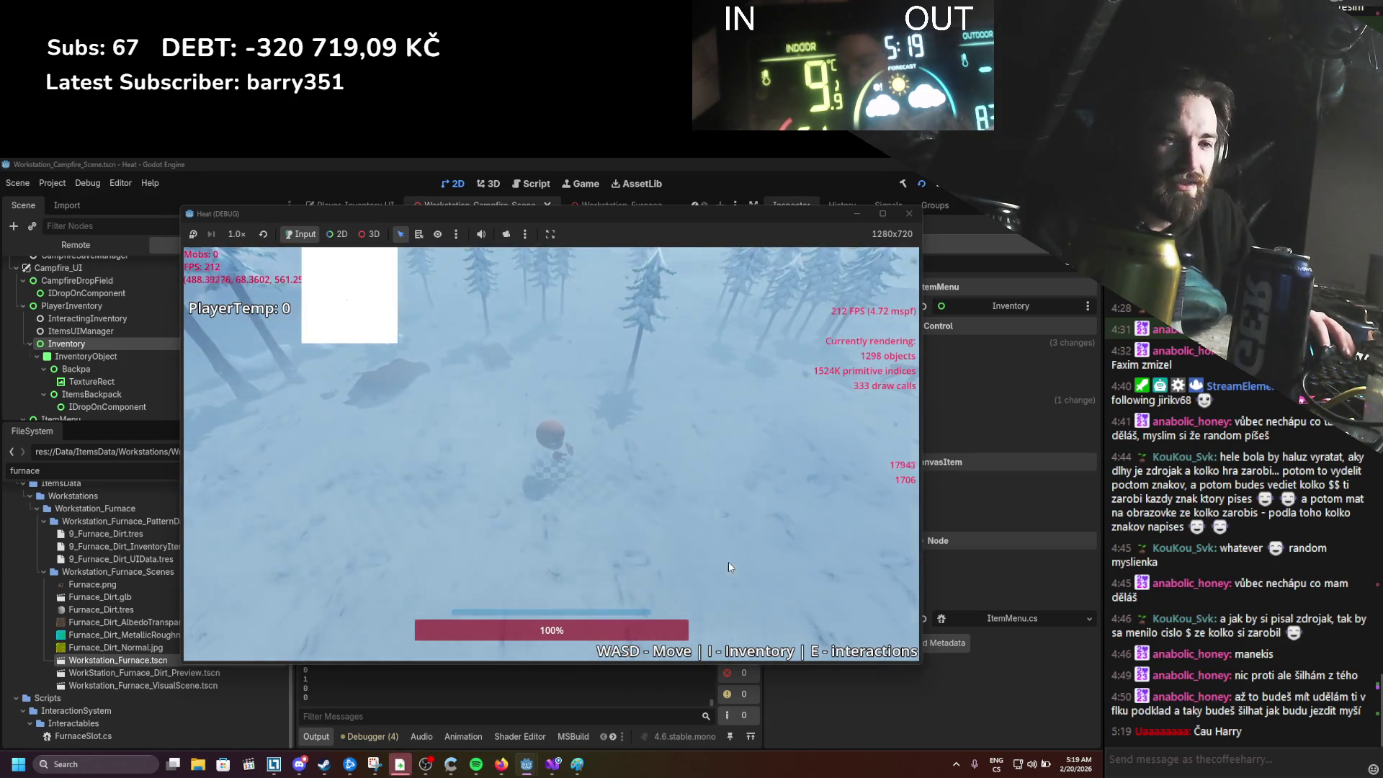
{"action": "key", "text": "s"}
{"action": "key", "text": "a"}
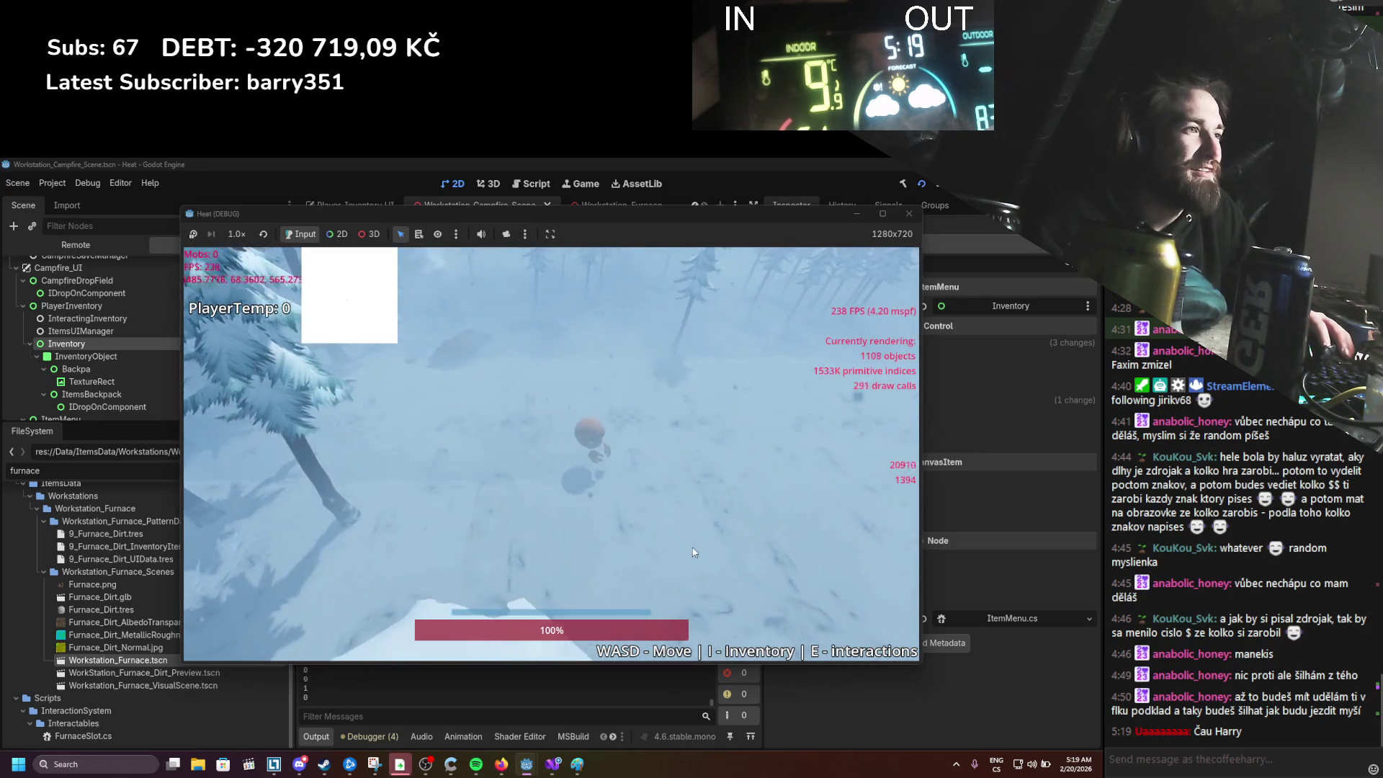
{"action": "key", "text": "d"}
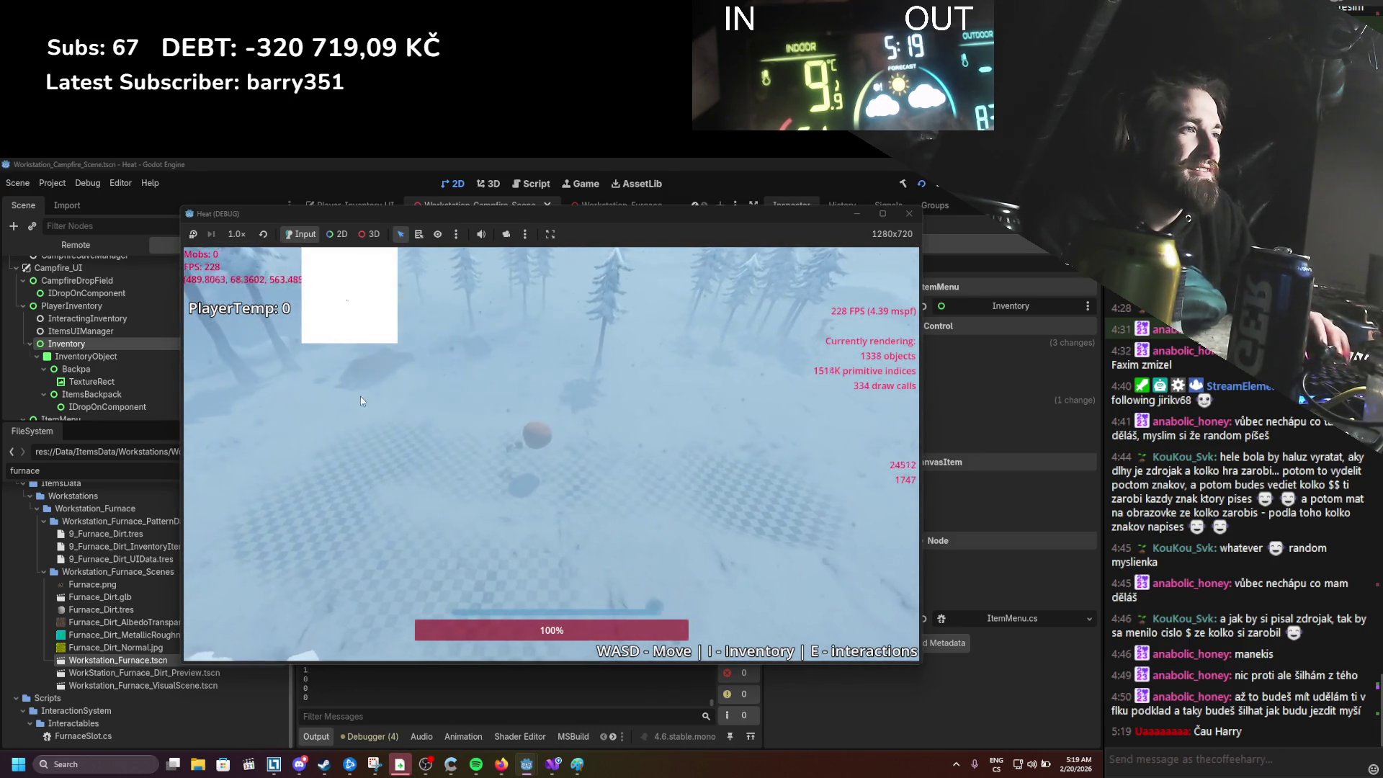
{"action": "key", "text": "d"}
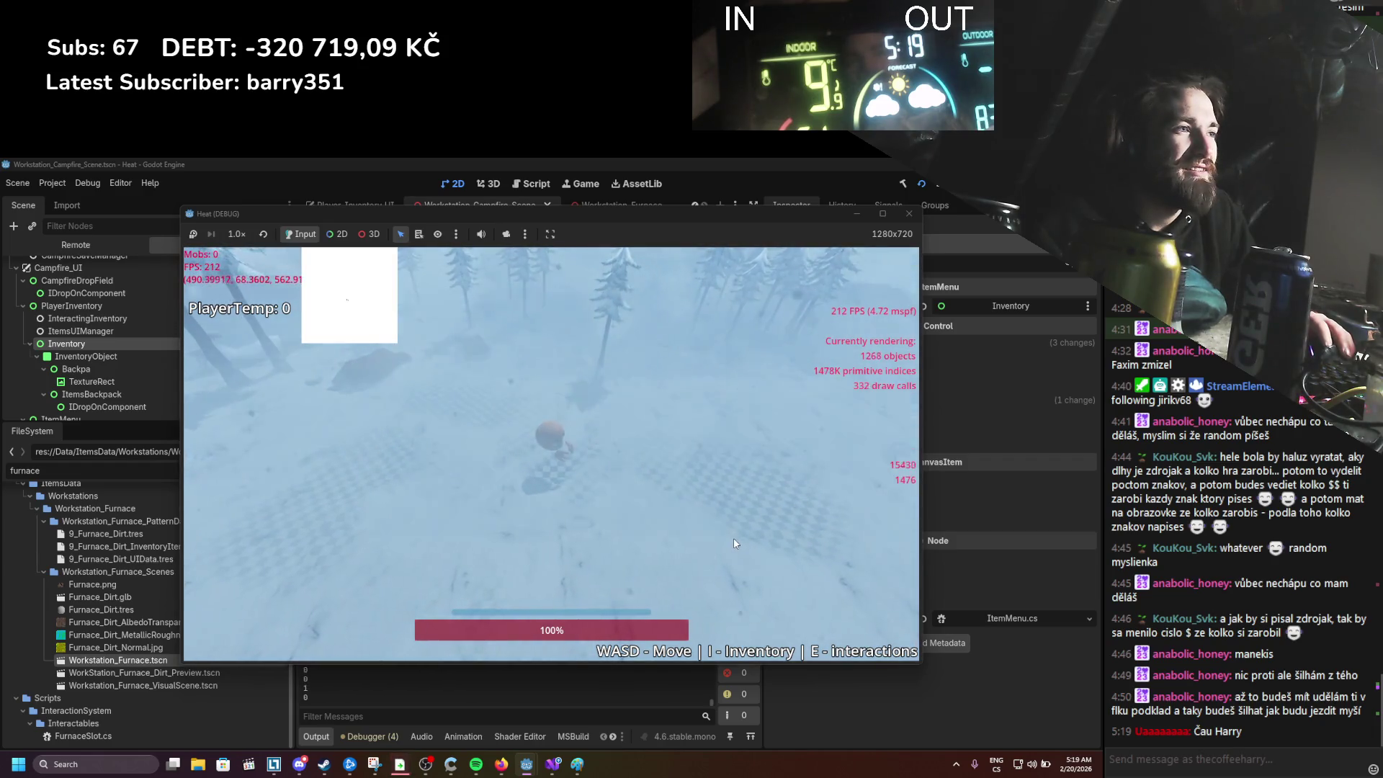
{"action": "key", "text": "a"}
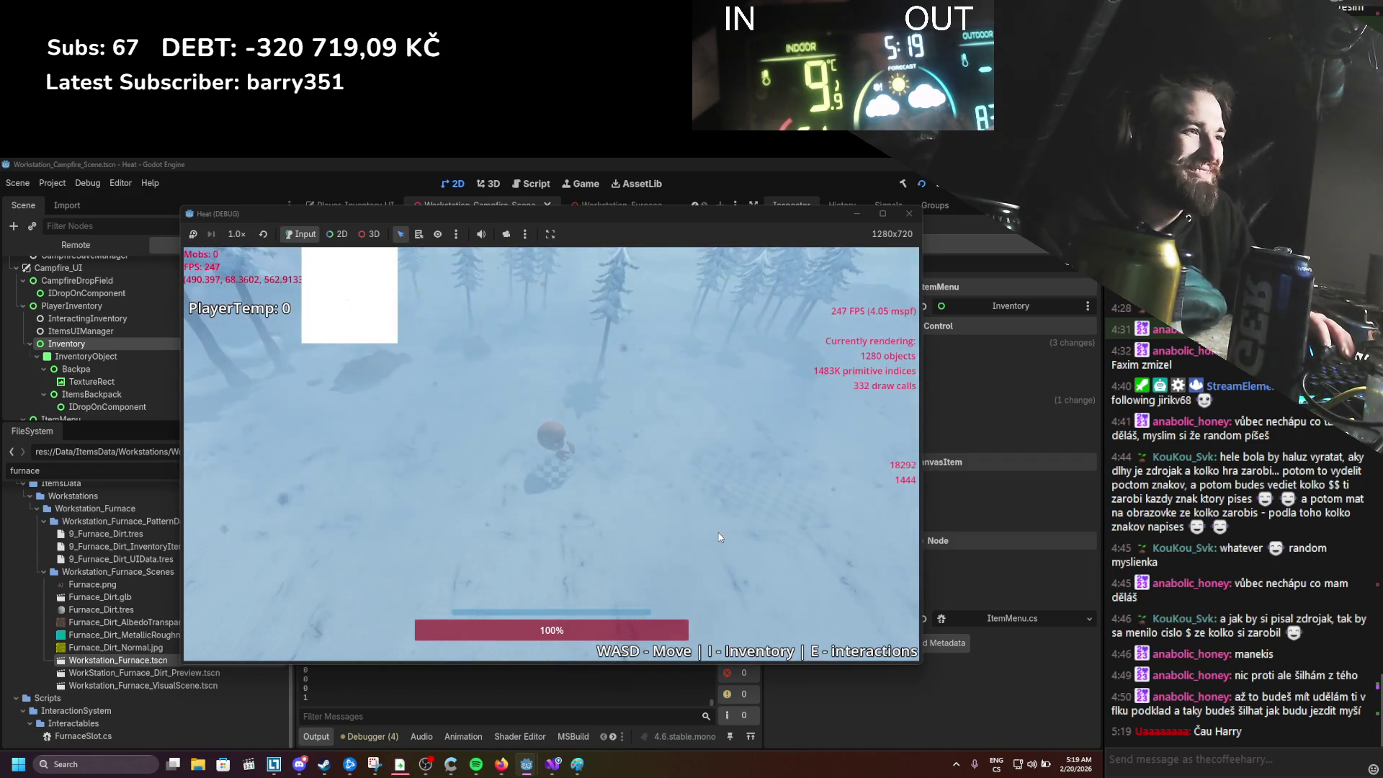
{"action": "key", "text": "d"}
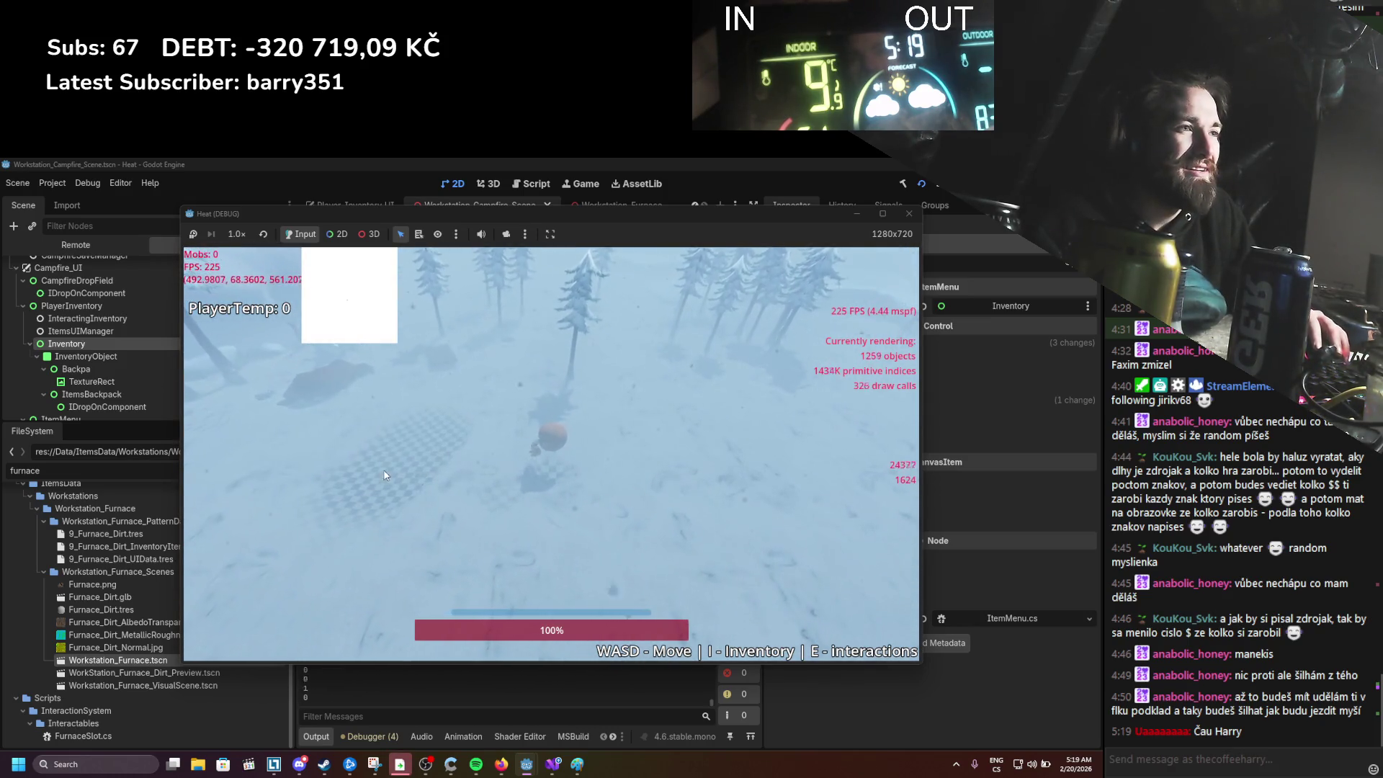
{"action": "key", "text": "i"}
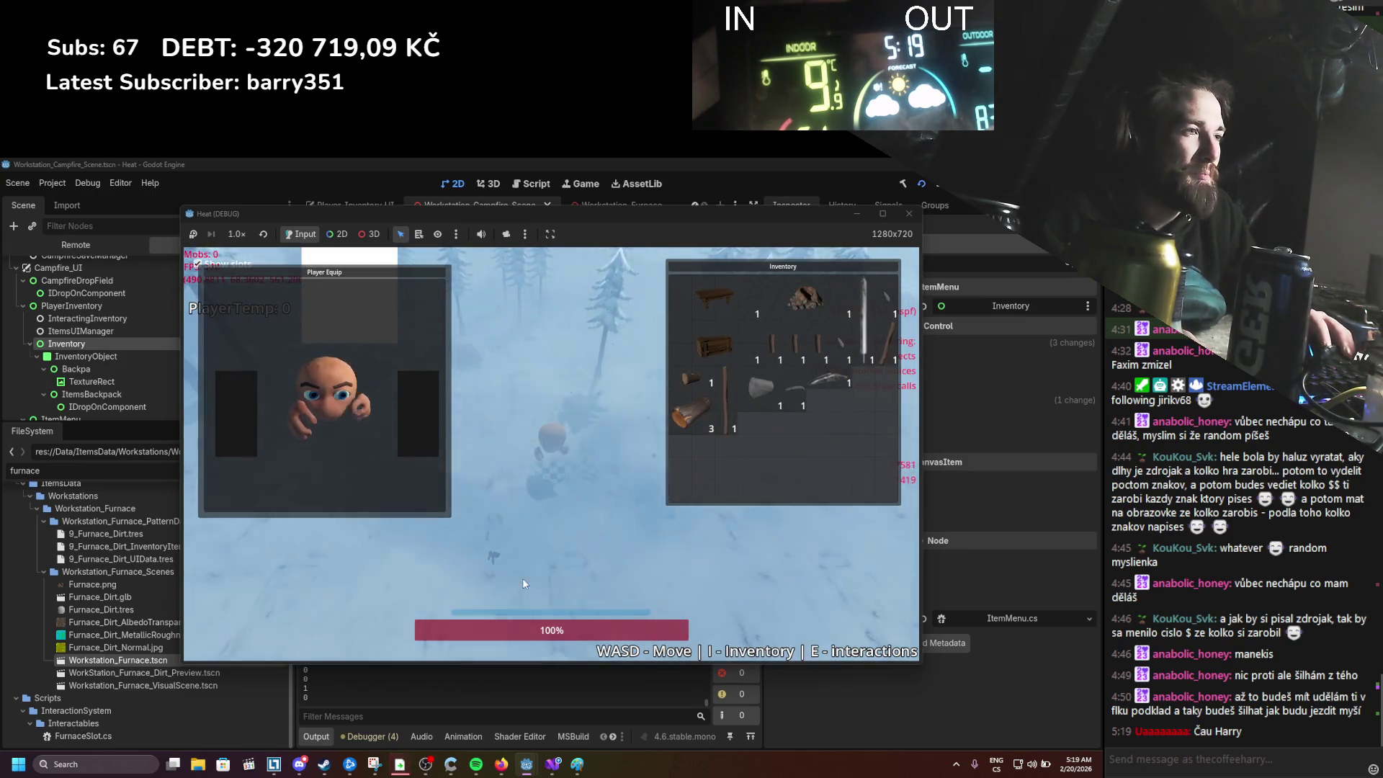
Step: Close the inventory and drag the campfire item into the world beside the player
{"action": "key", "text": "i"}
{"action": "key", "text": "s"}
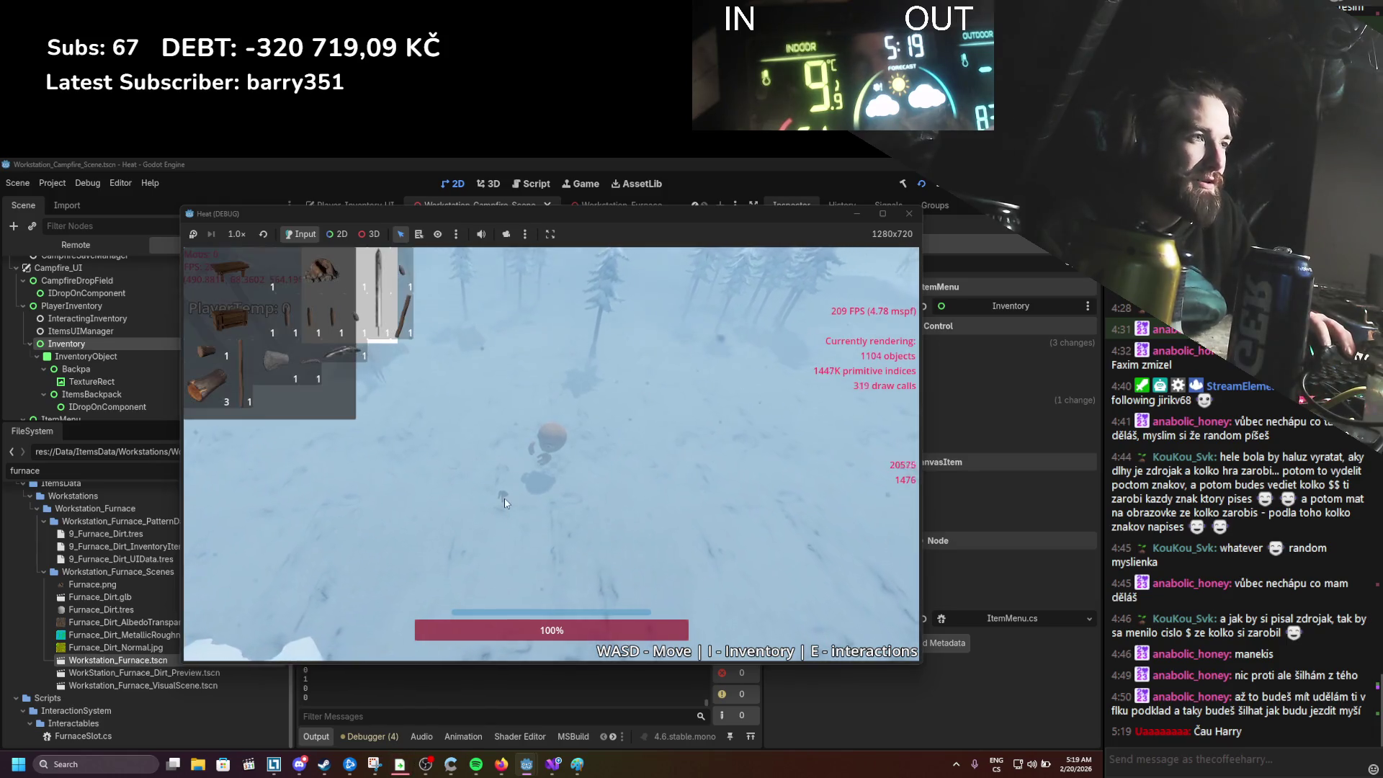
{"action": "left_click_drag", "start_coordinate": [513, 507], "coordinate": [512, 500]}
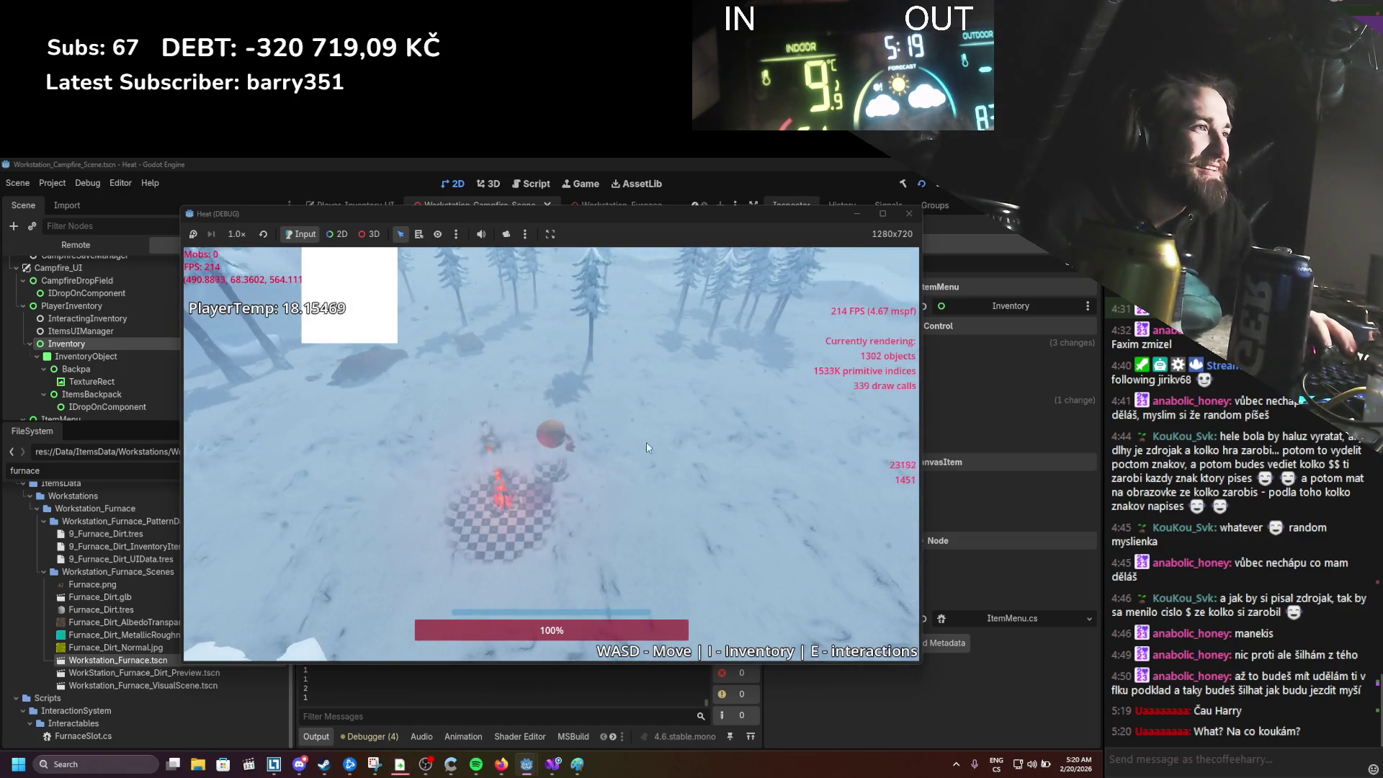
Step: Walk the player up to and past the campfire, then back toward it
{"action": "key", "text": "w"}
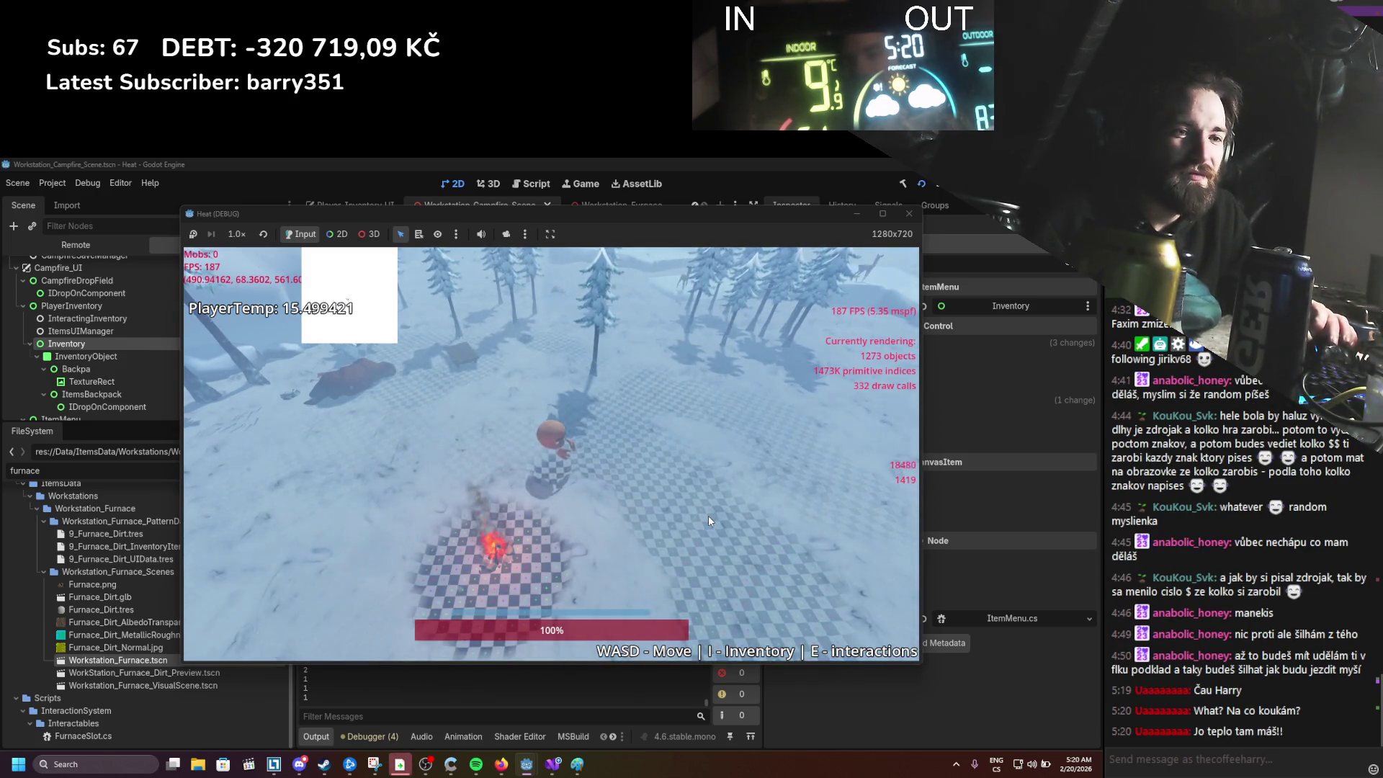
{"action": "key", "text": "s"}
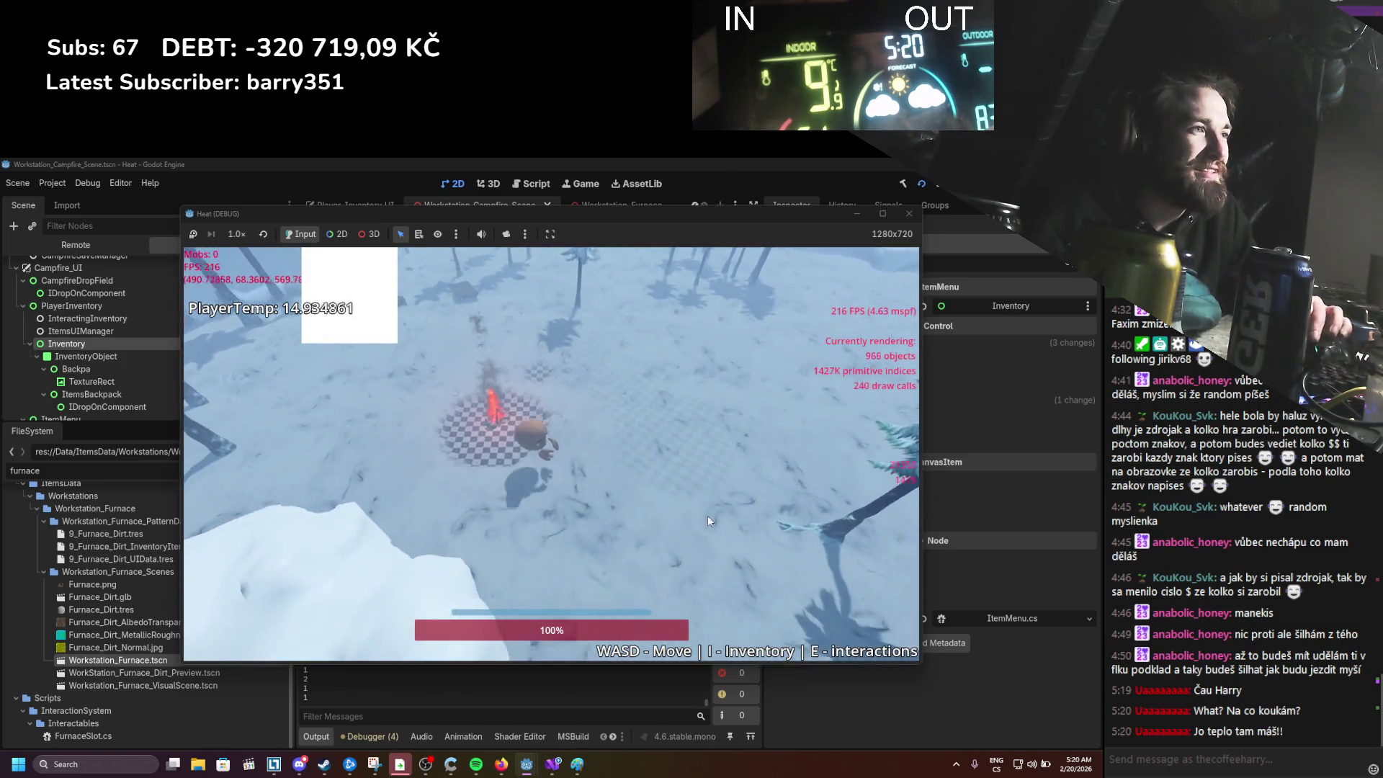
{"action": "key", "text": "w"}
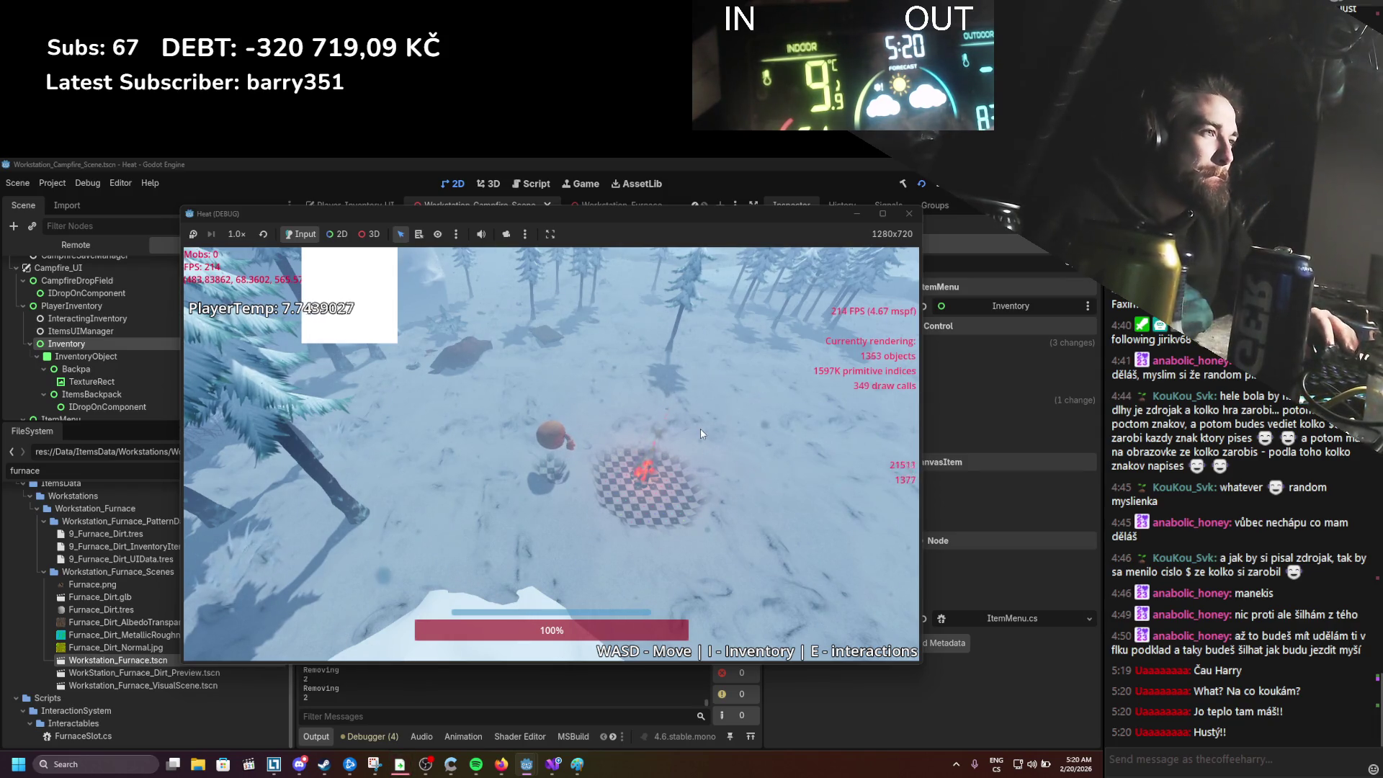
{"action": "key", "text": "w"}
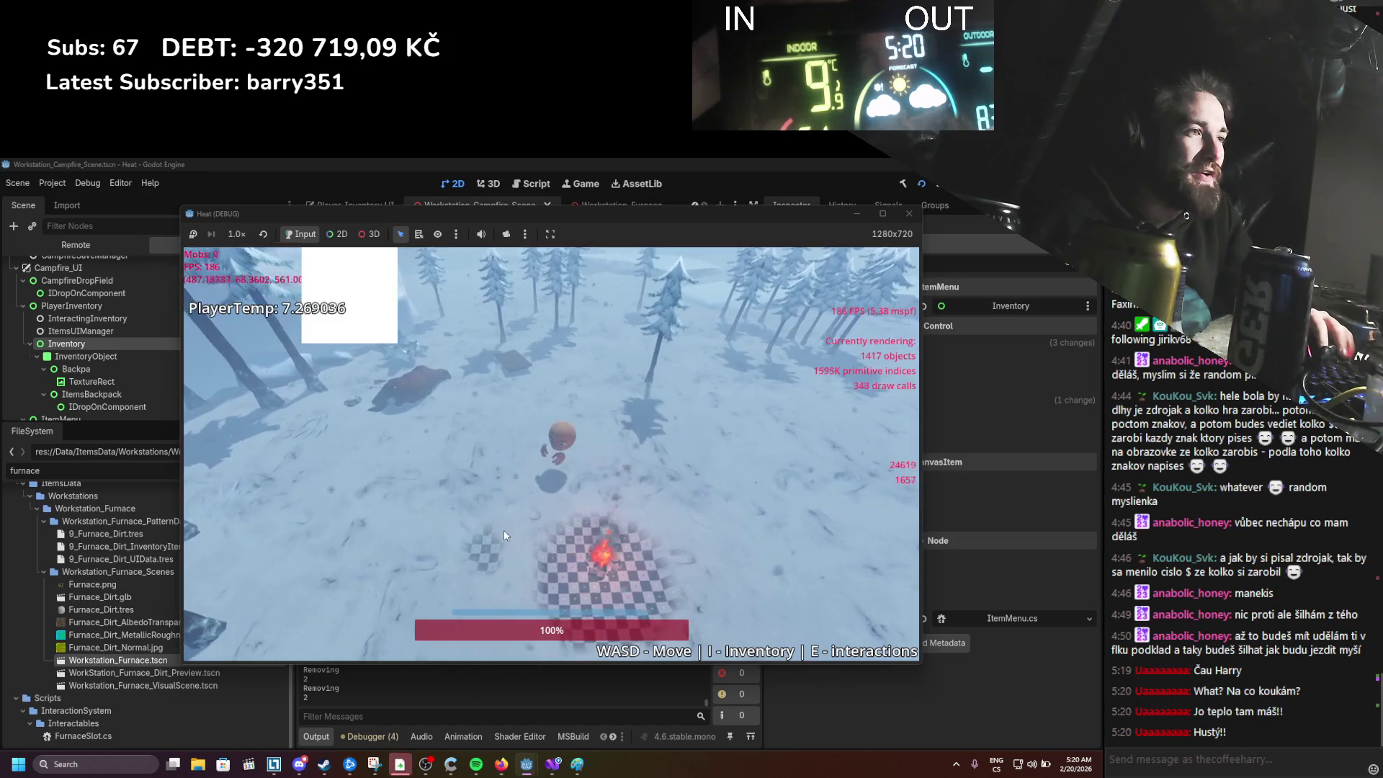
{"action": "key", "text": "s"}
{"action": "key", "text": "w"}
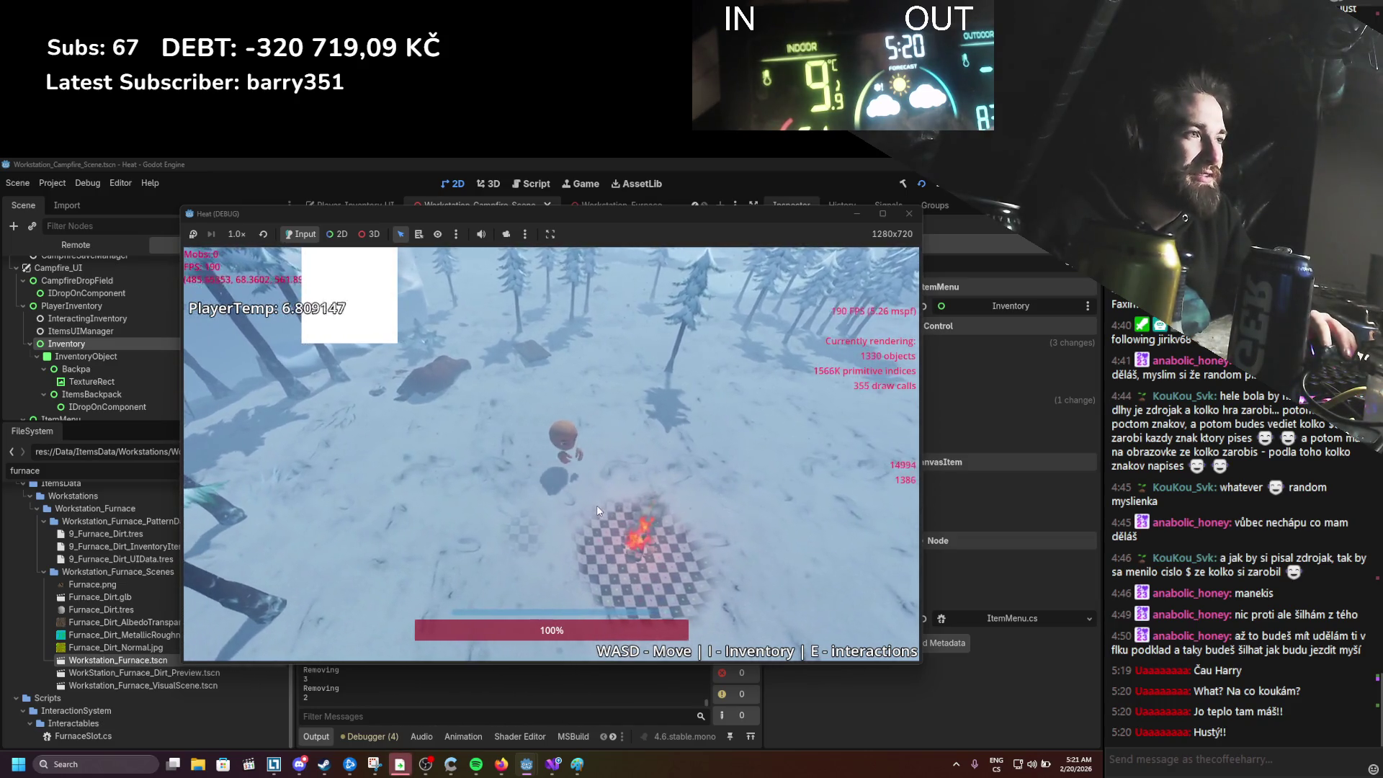
Step: Circle left and right around the fire, then move away until PlayerTemp nears 0.004
{"action": "key", "text": "d"}
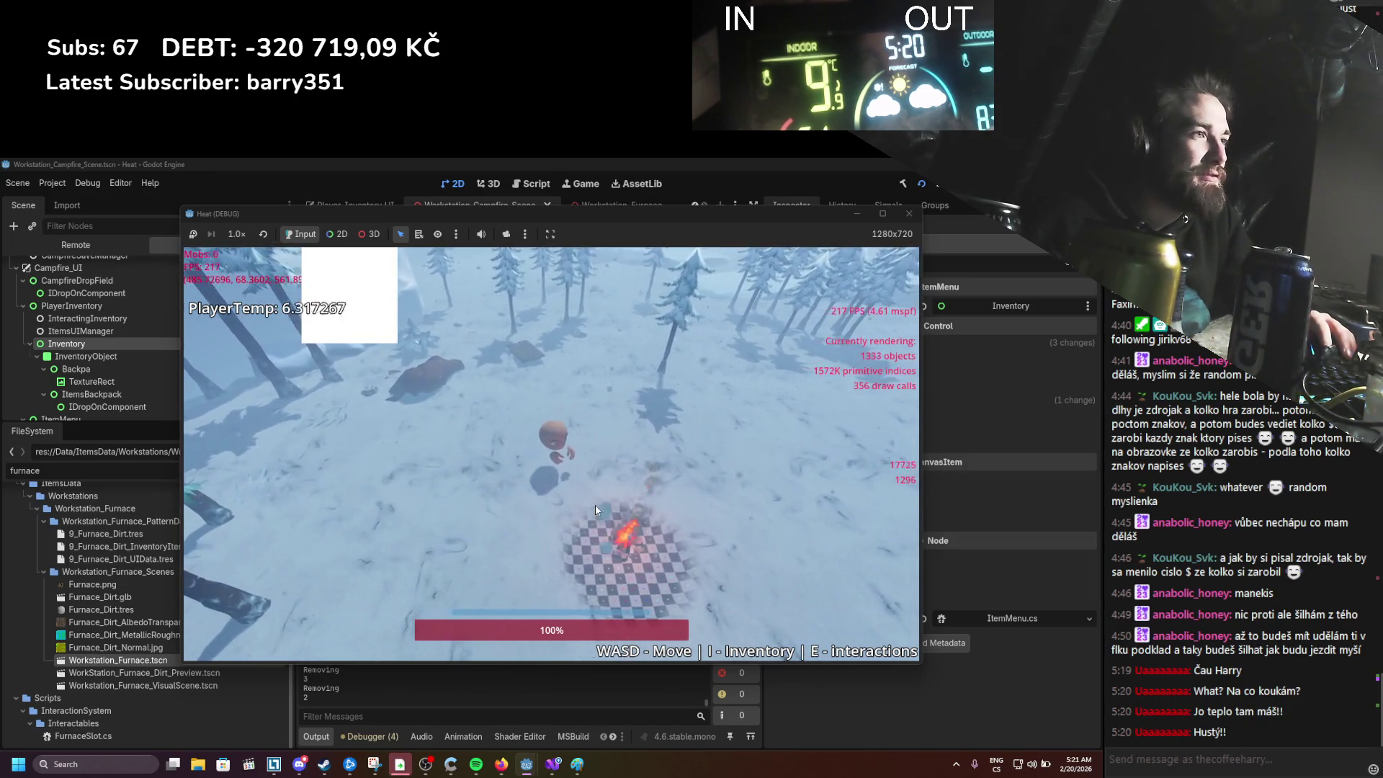
{"action": "key", "text": "a"}
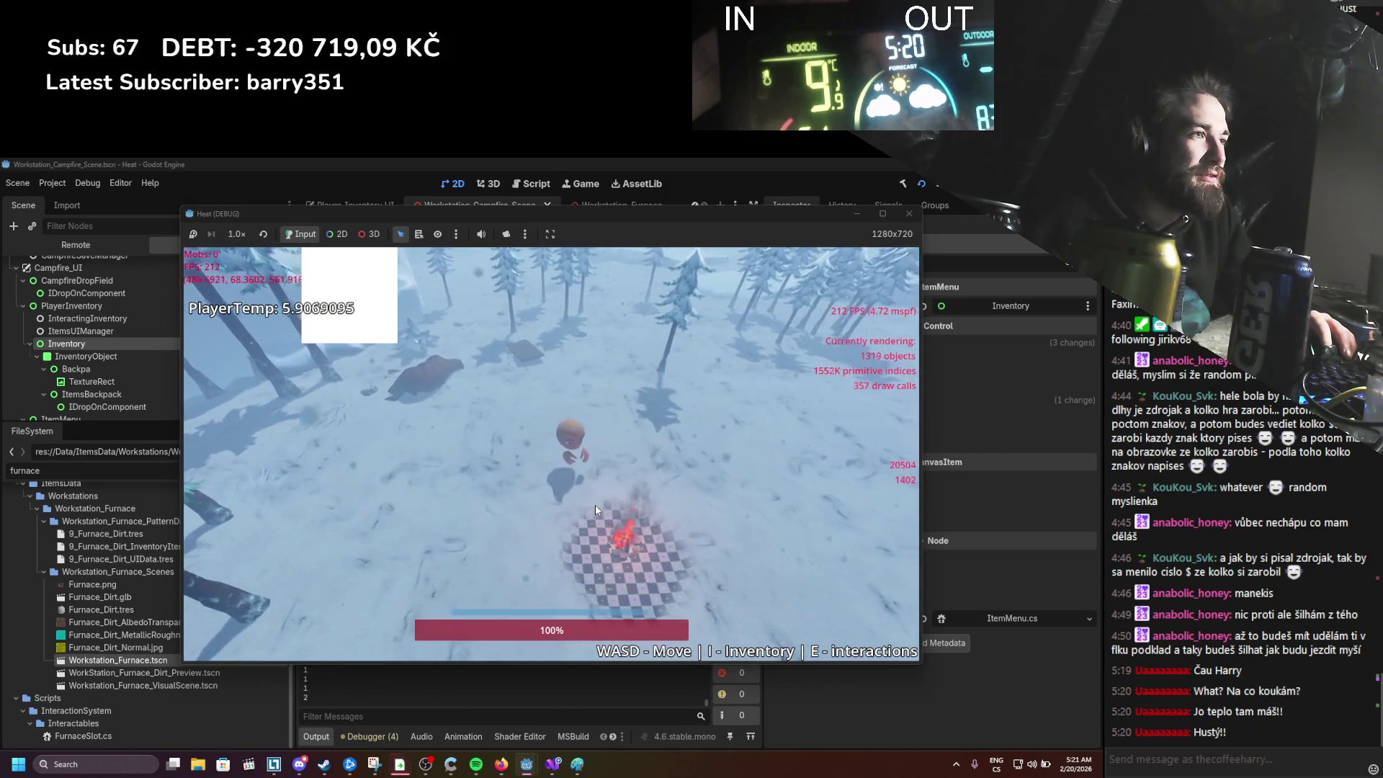
{"action": "key", "text": "a"}
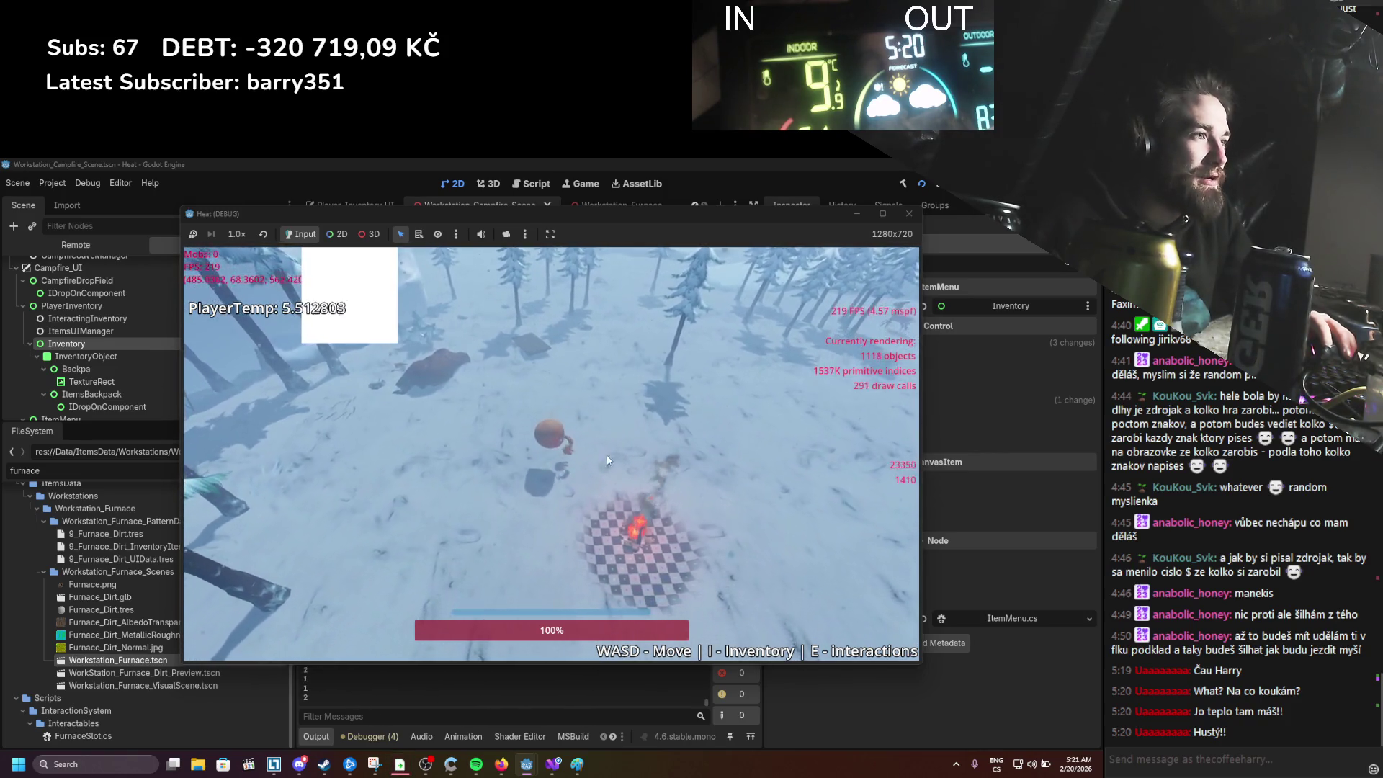
{"action": "key", "text": "d"}
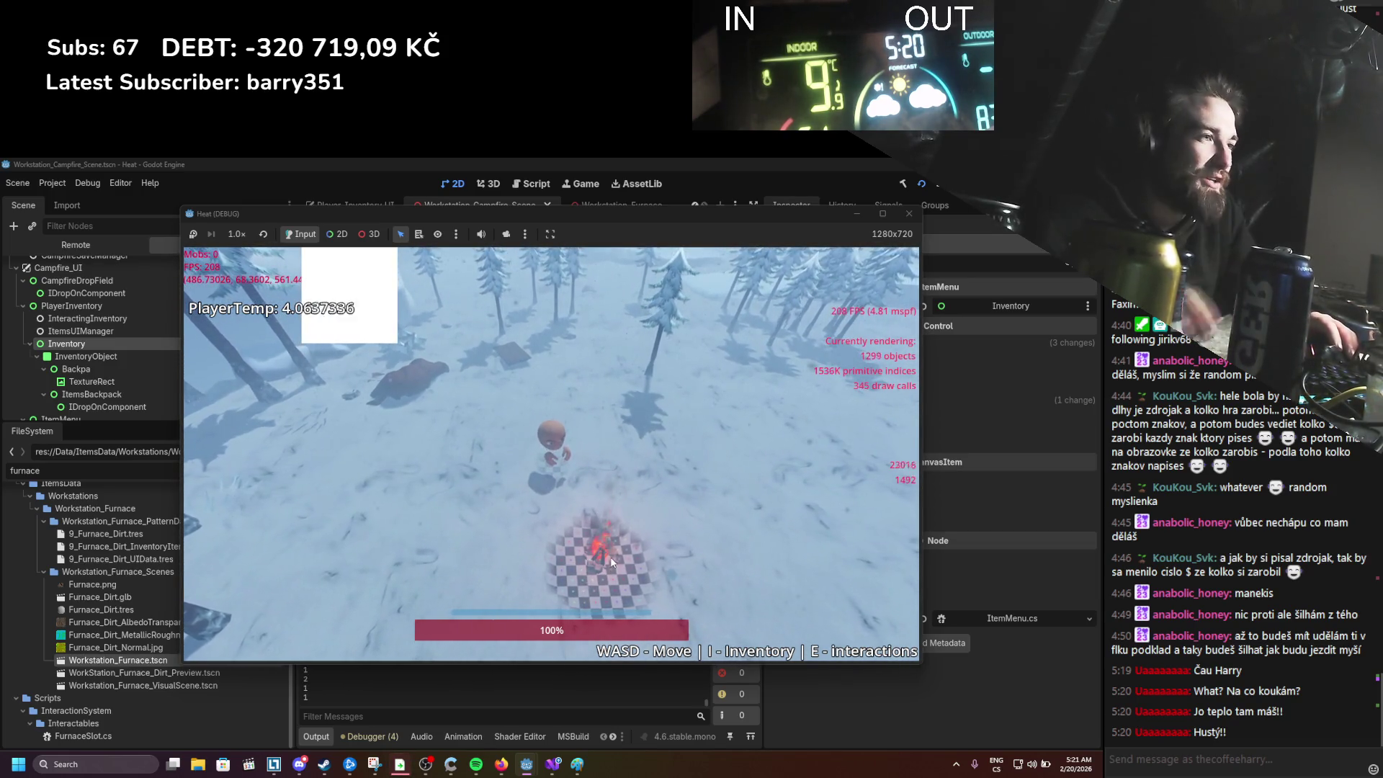
{"action": "key", "text": "s"}
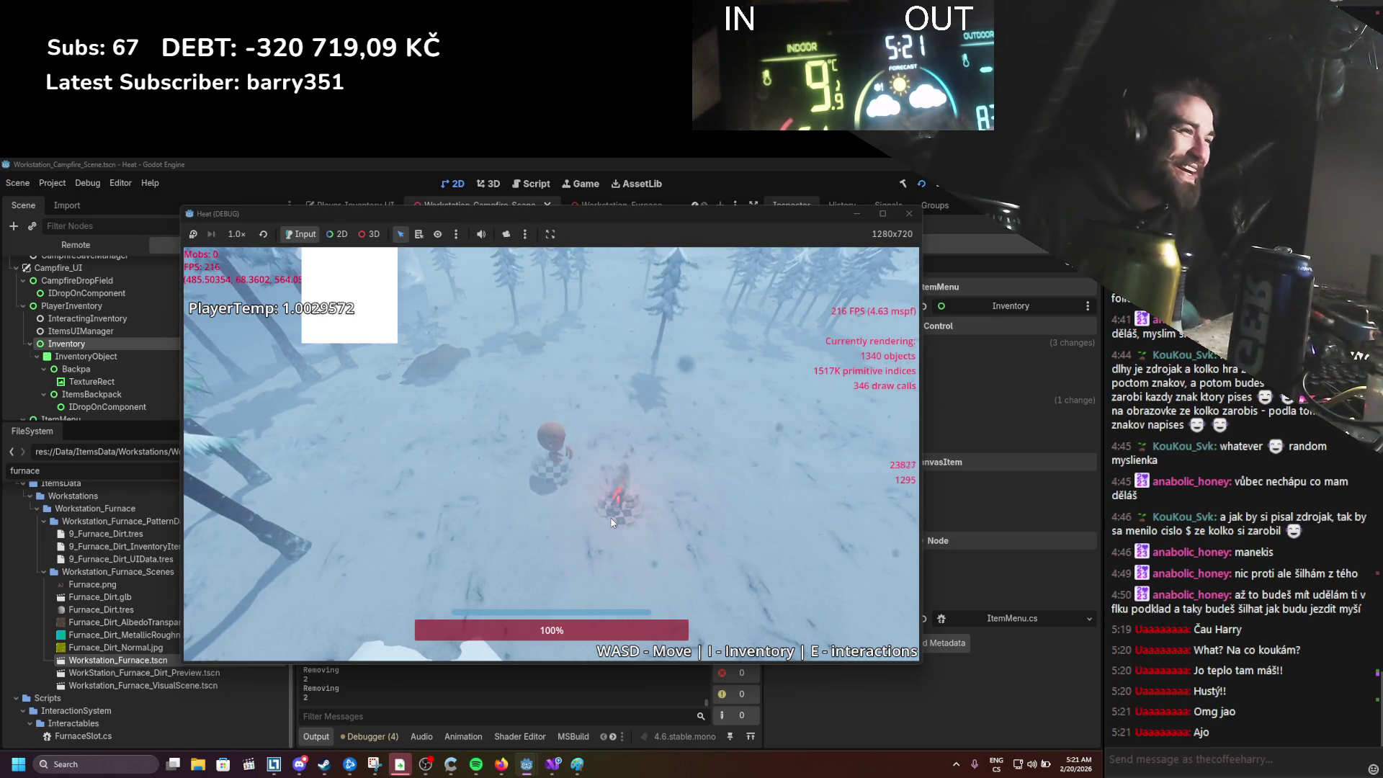
{"action": "key", "text": "d"}
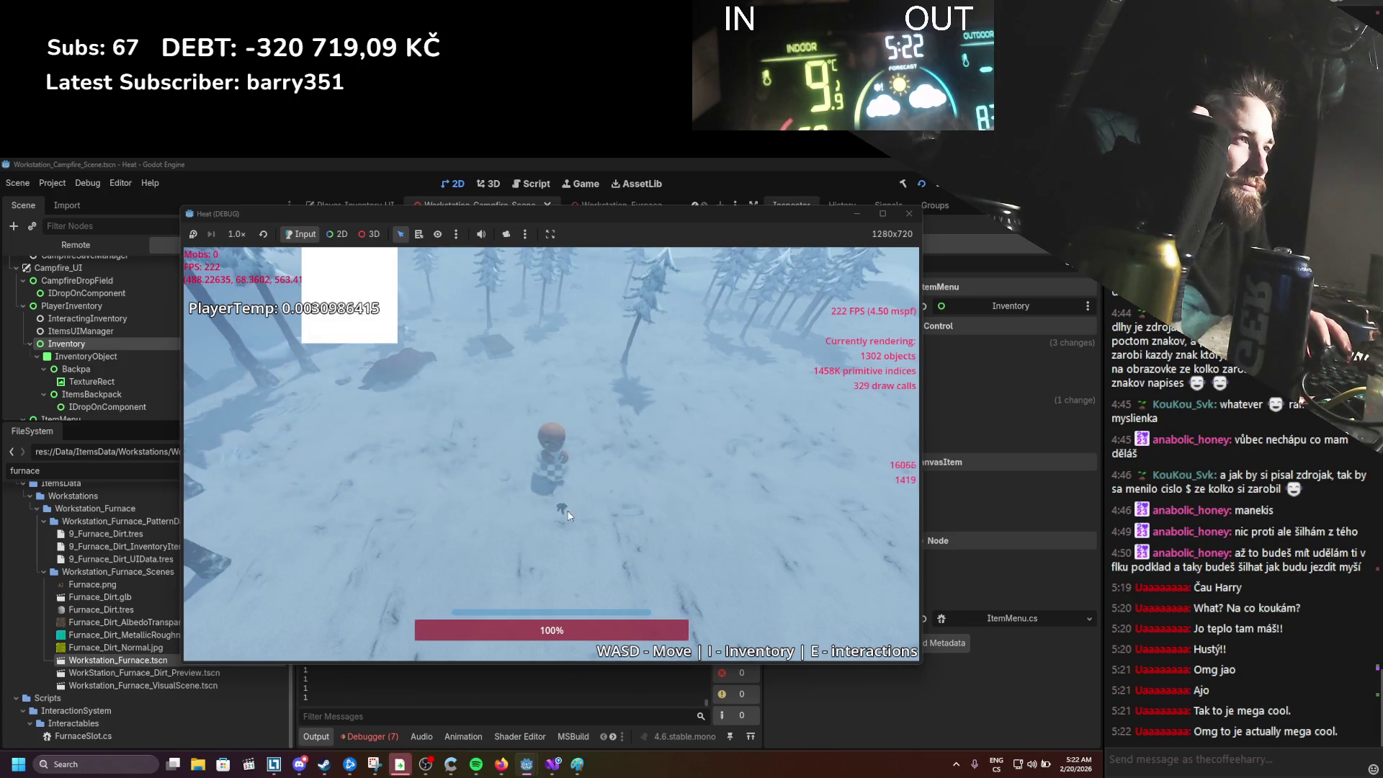
Step: Roam through the trees, checkerboard area and open snow until PlayerTemp decays to about 3.8E-05
{"action": "key", "text": "s"}
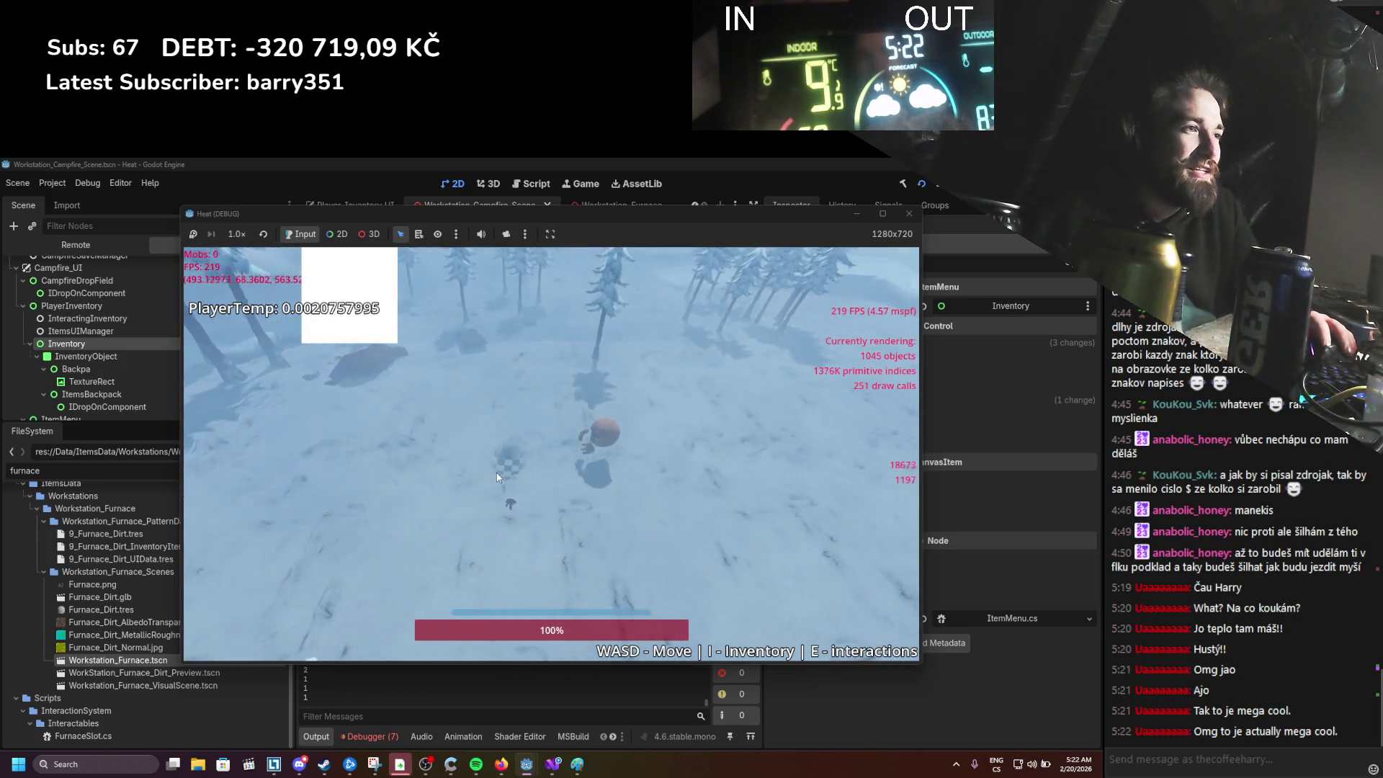
{"action": "key", "text": "w"}
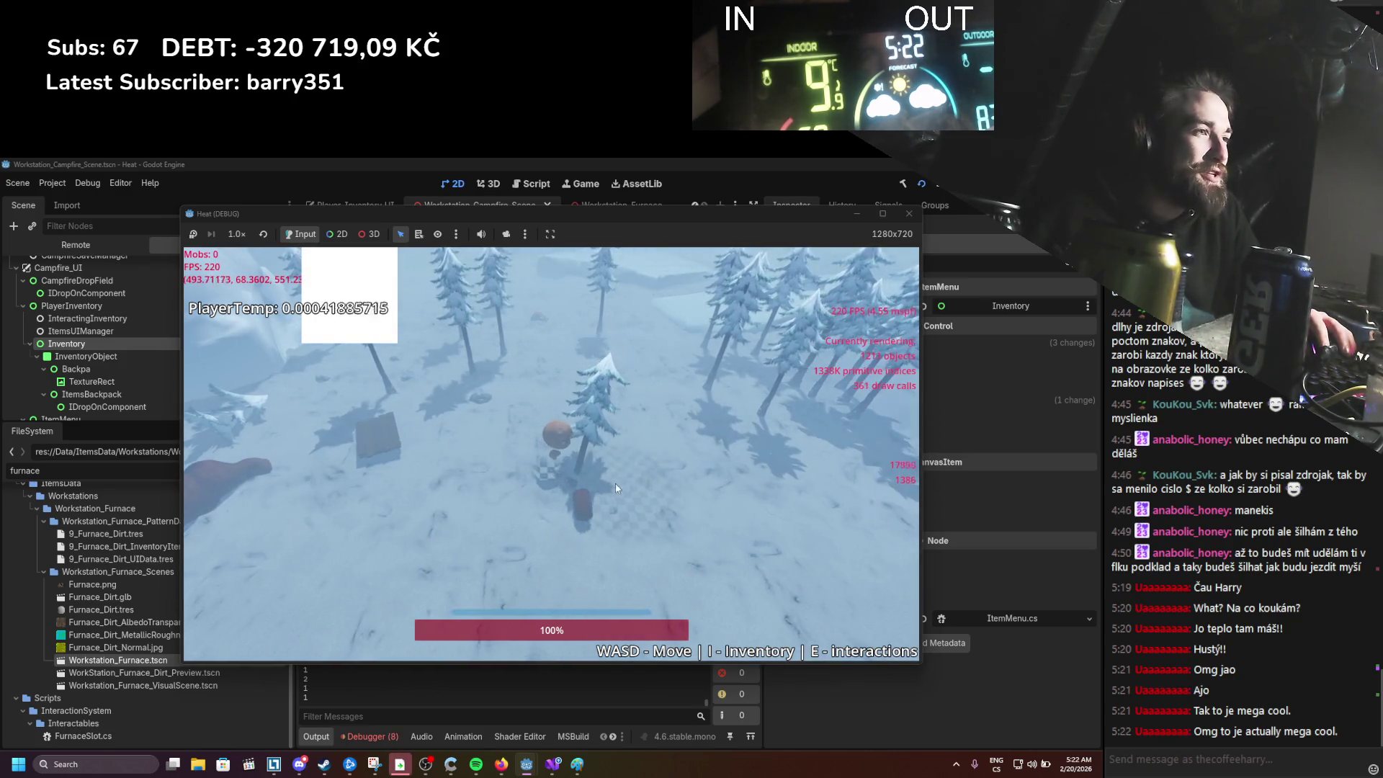
{"action": "key", "text": "w"}
{"action": "key", "text": "w"}
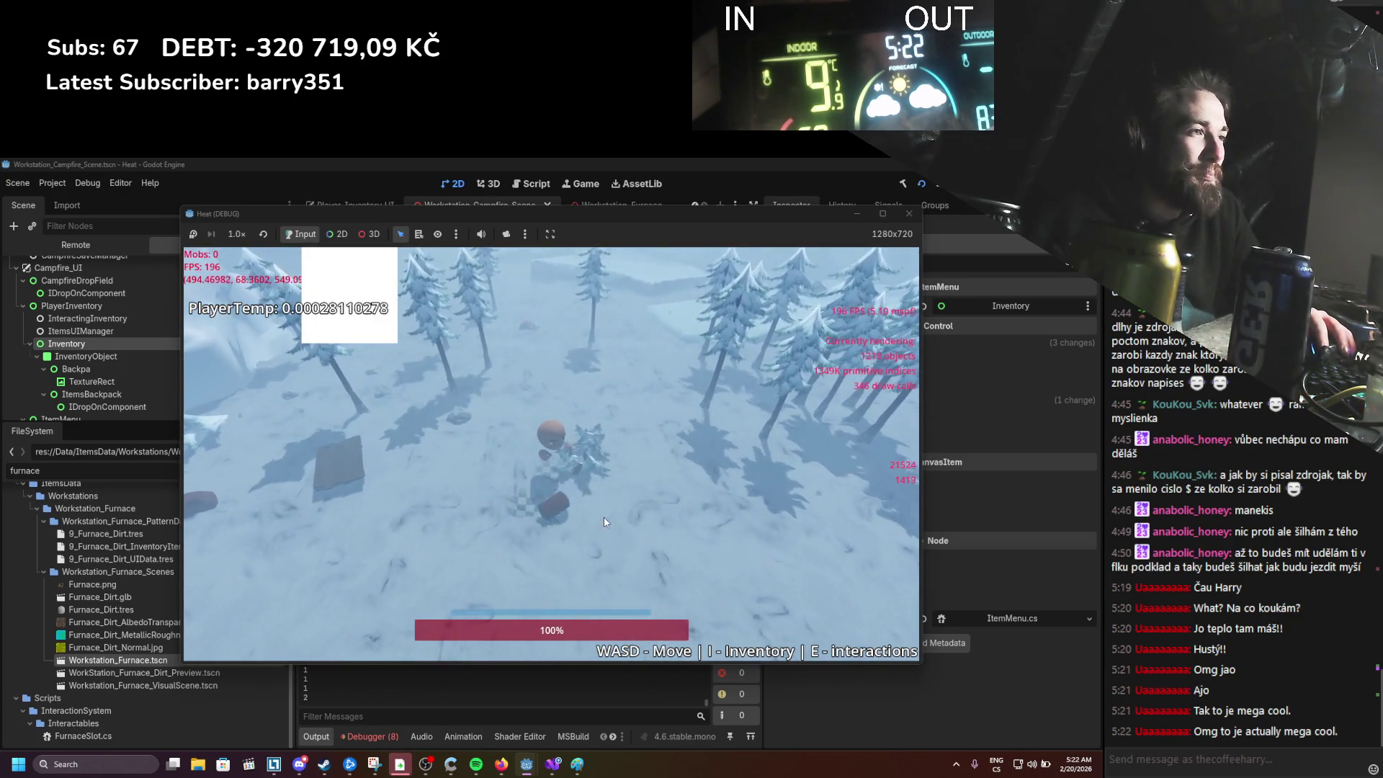
{"action": "key", "text": "w"}
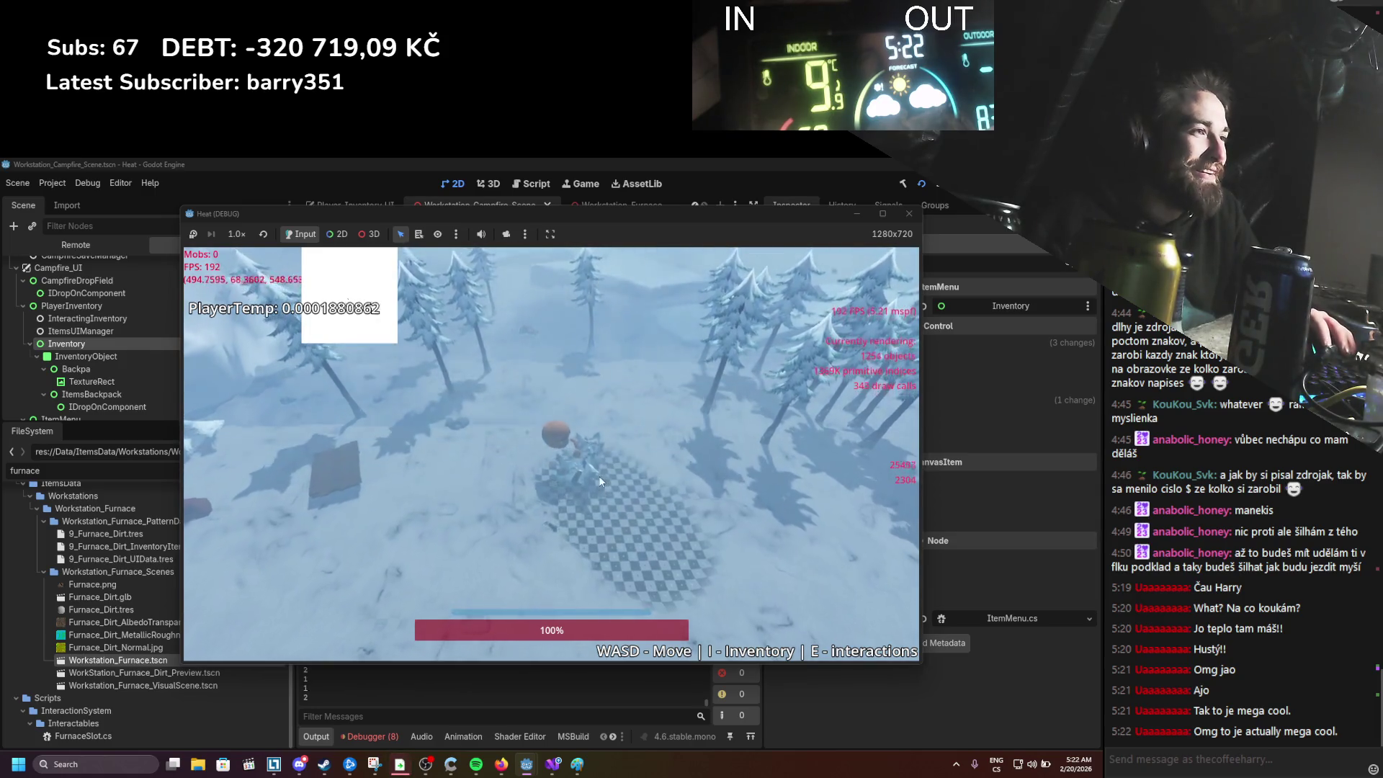
{"action": "key", "text": "w"}
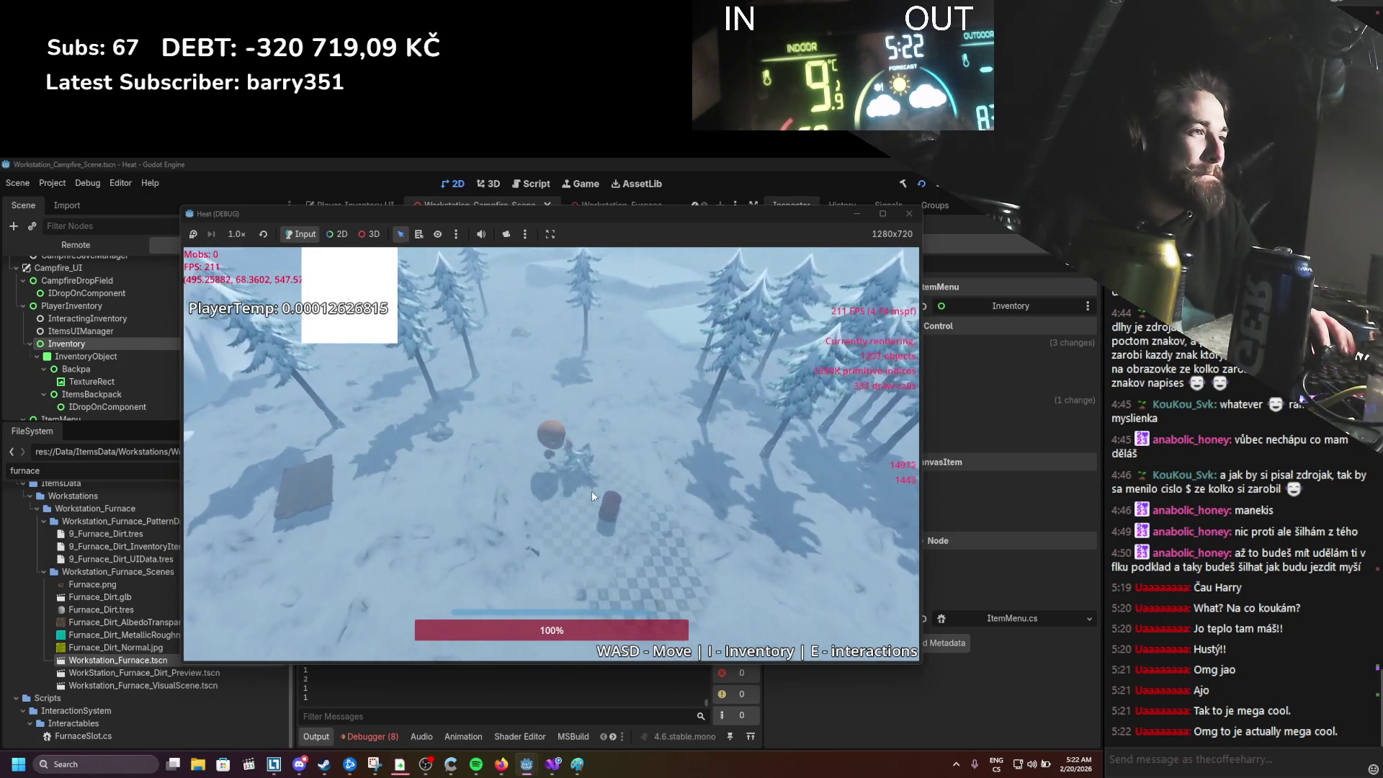
{"action": "key", "text": "s"}
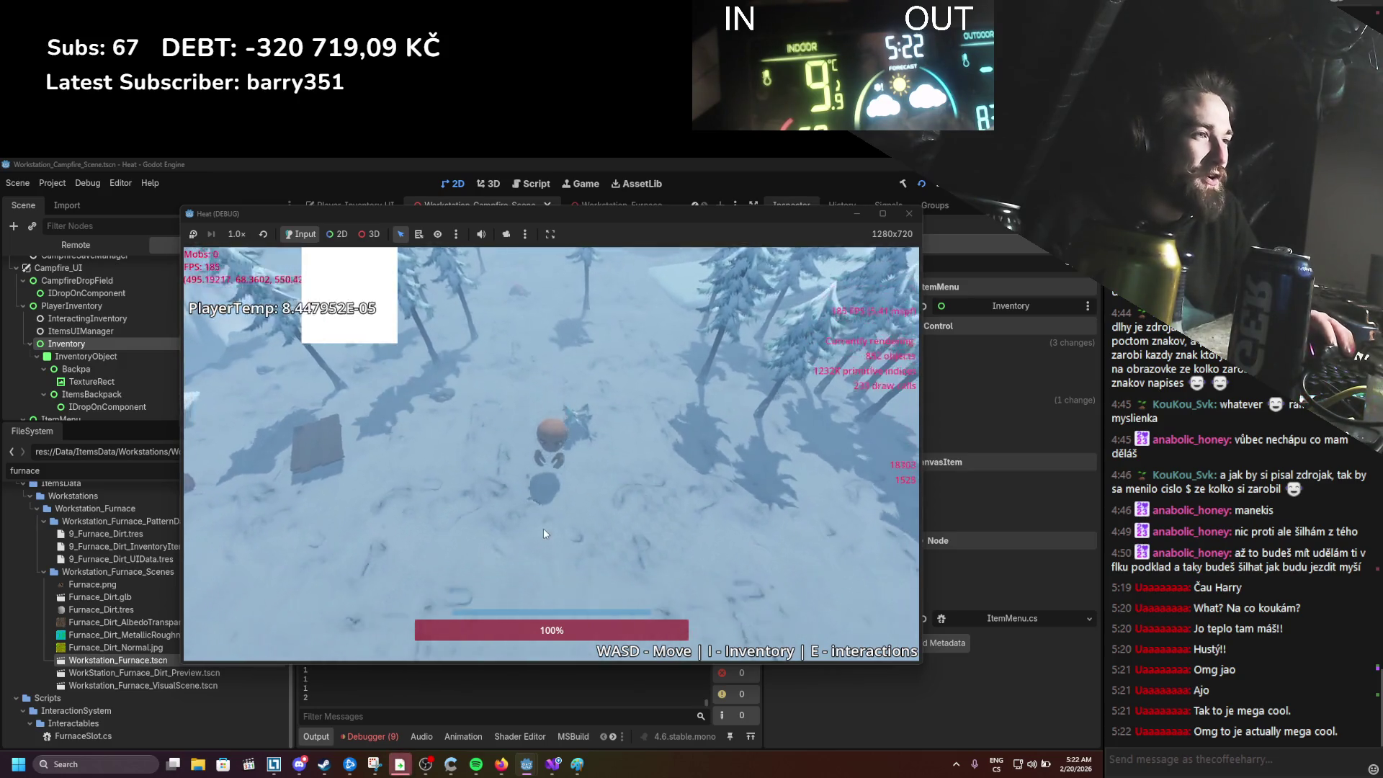
{"action": "key", "text": "a"}
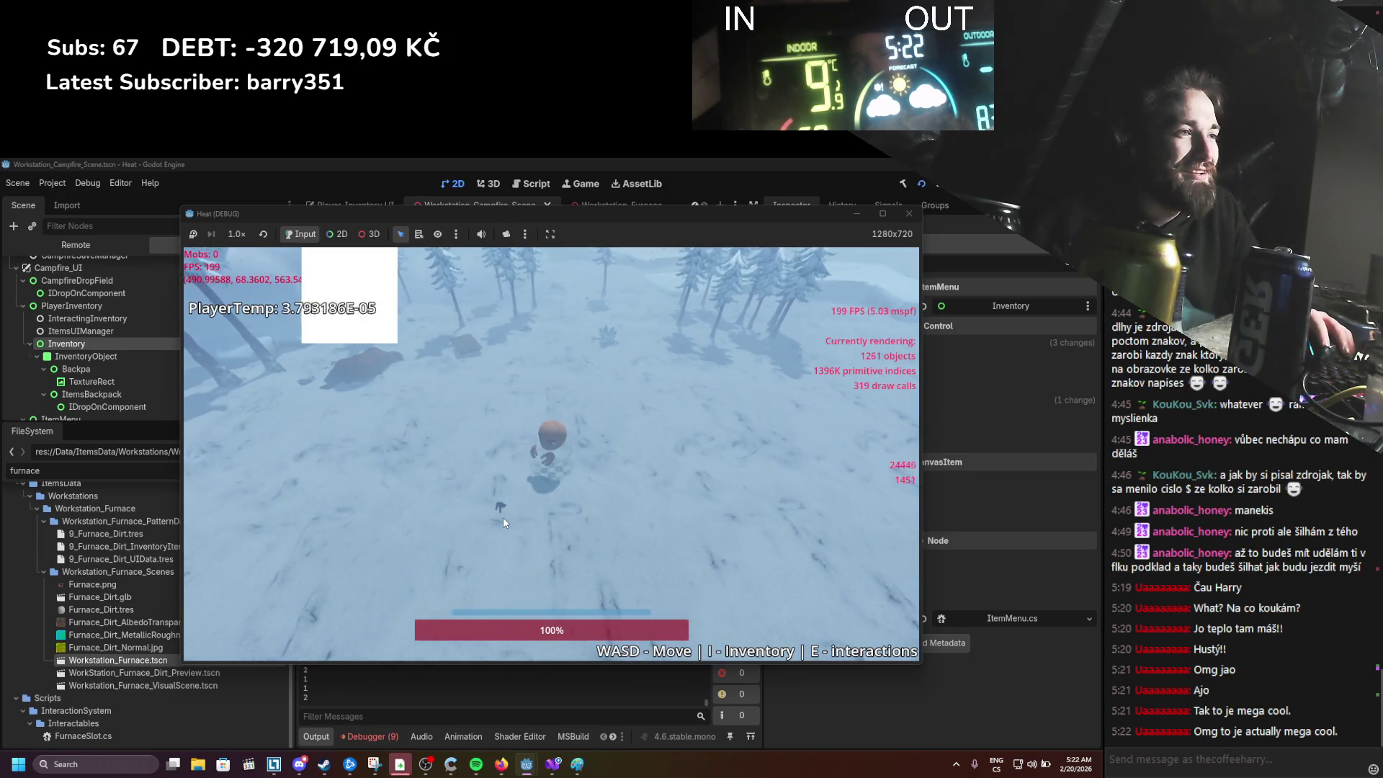
Step: Place a campfire from the inventory to warm the player, then stop the game
{"action": "key", "text": "i"}
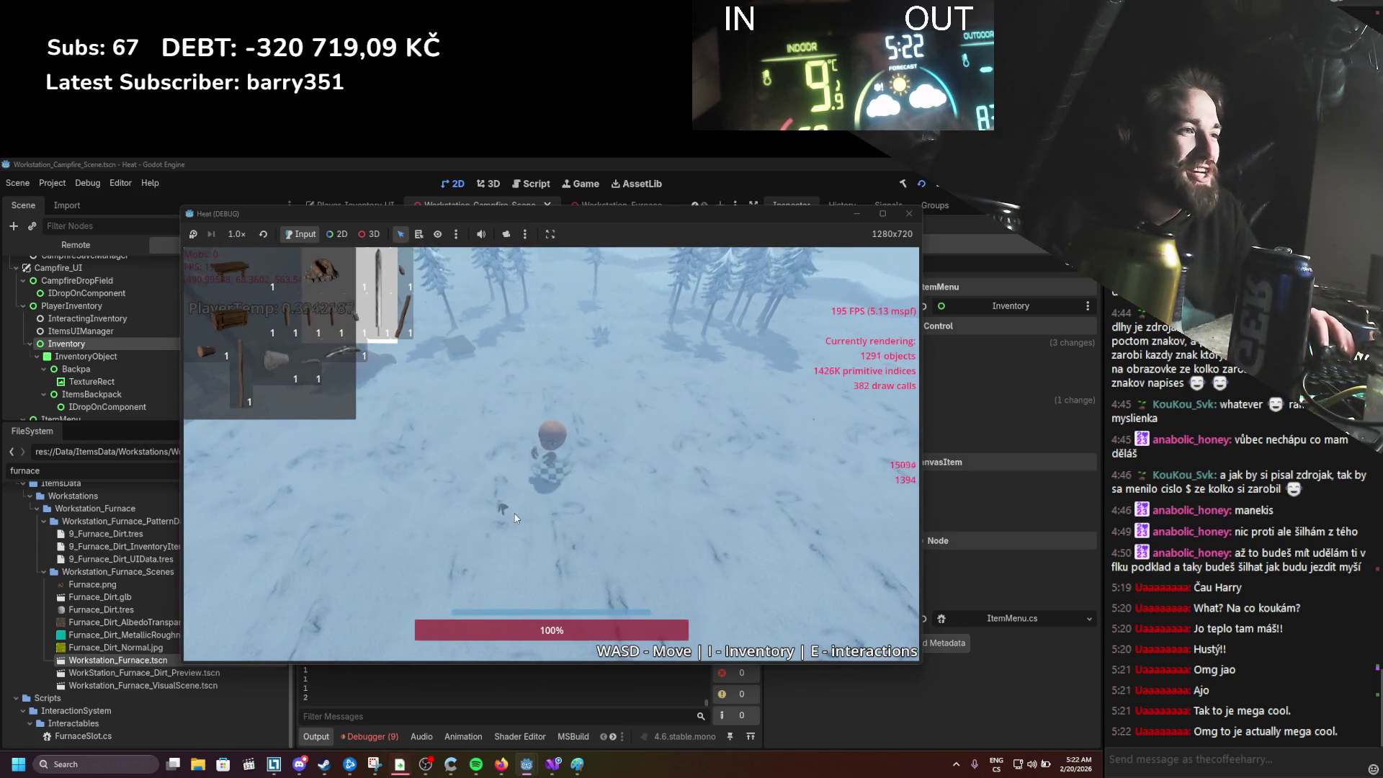
{"action": "key", "text": "i"}
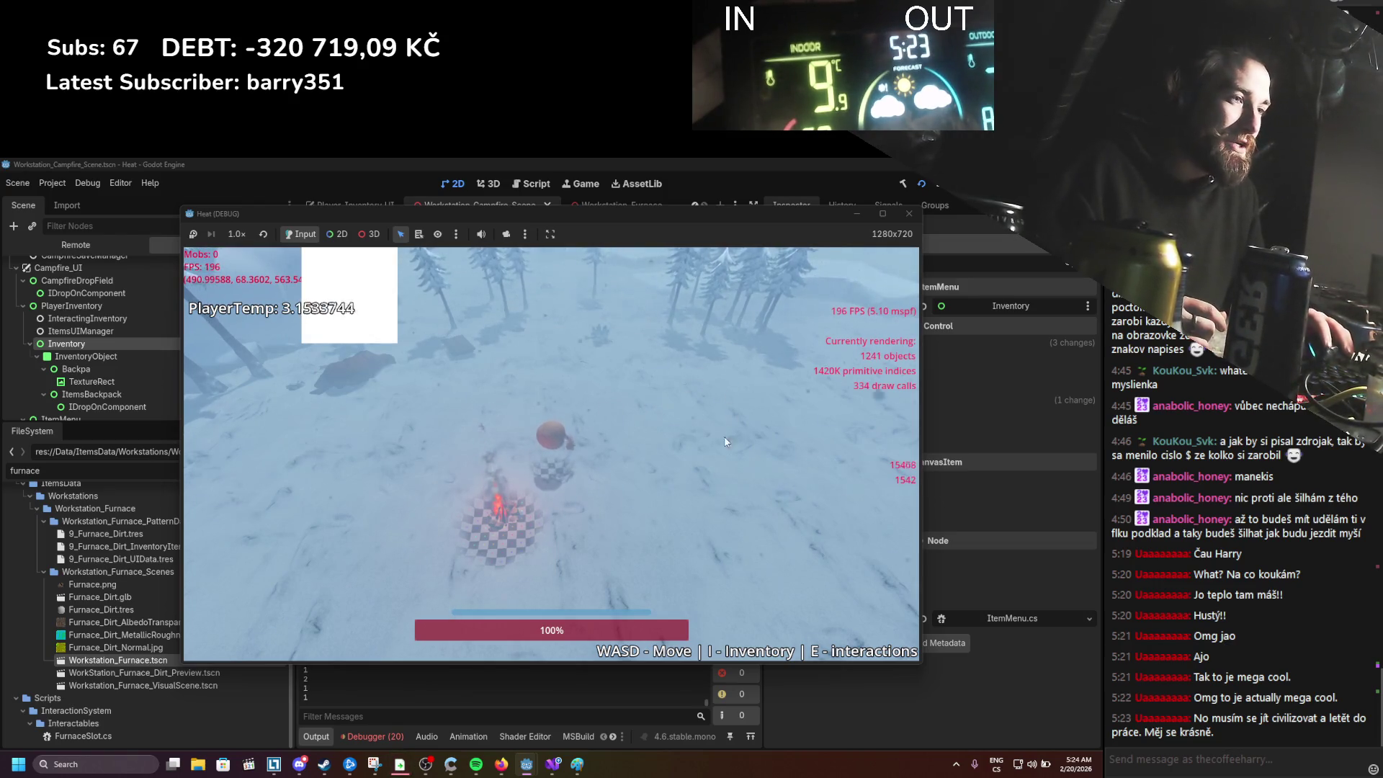
{"action": "key", "text": "F8"}
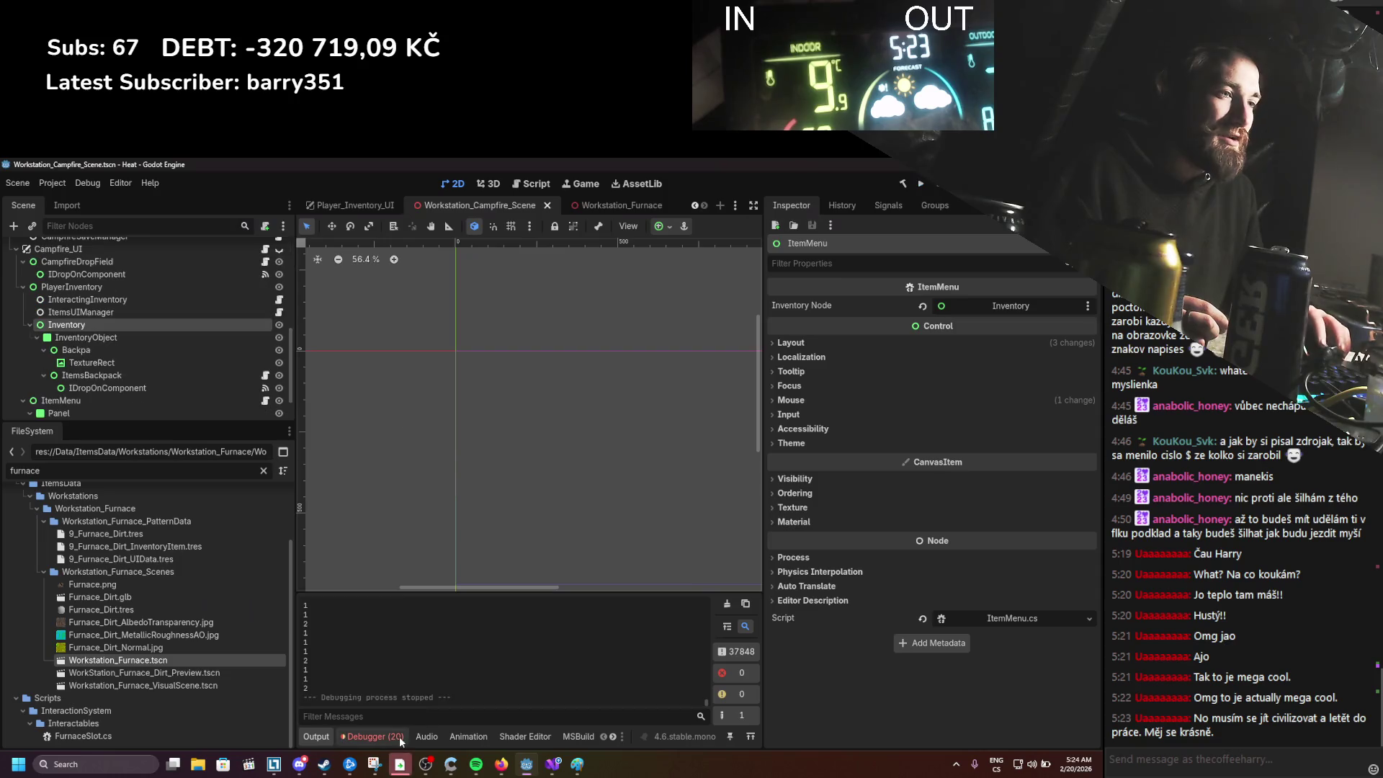
Step: Clear the Debugger's Errors list and open TexturePaint.cs in Visual Studio
{"action": "left_click", "coordinate": [399, 736]}
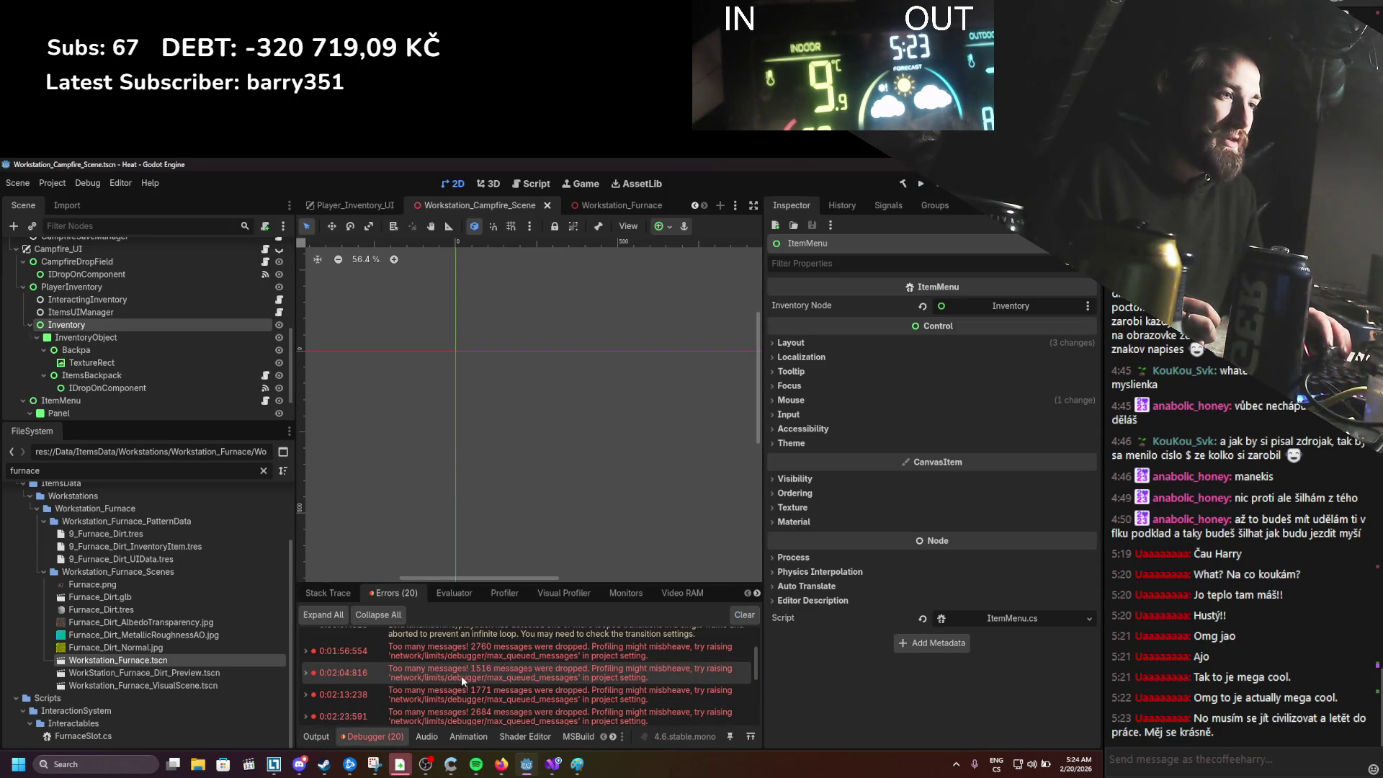
{"action": "scroll", "coordinate": [461, 676], "scroll_direction": "up", "scroll_amount": 3}
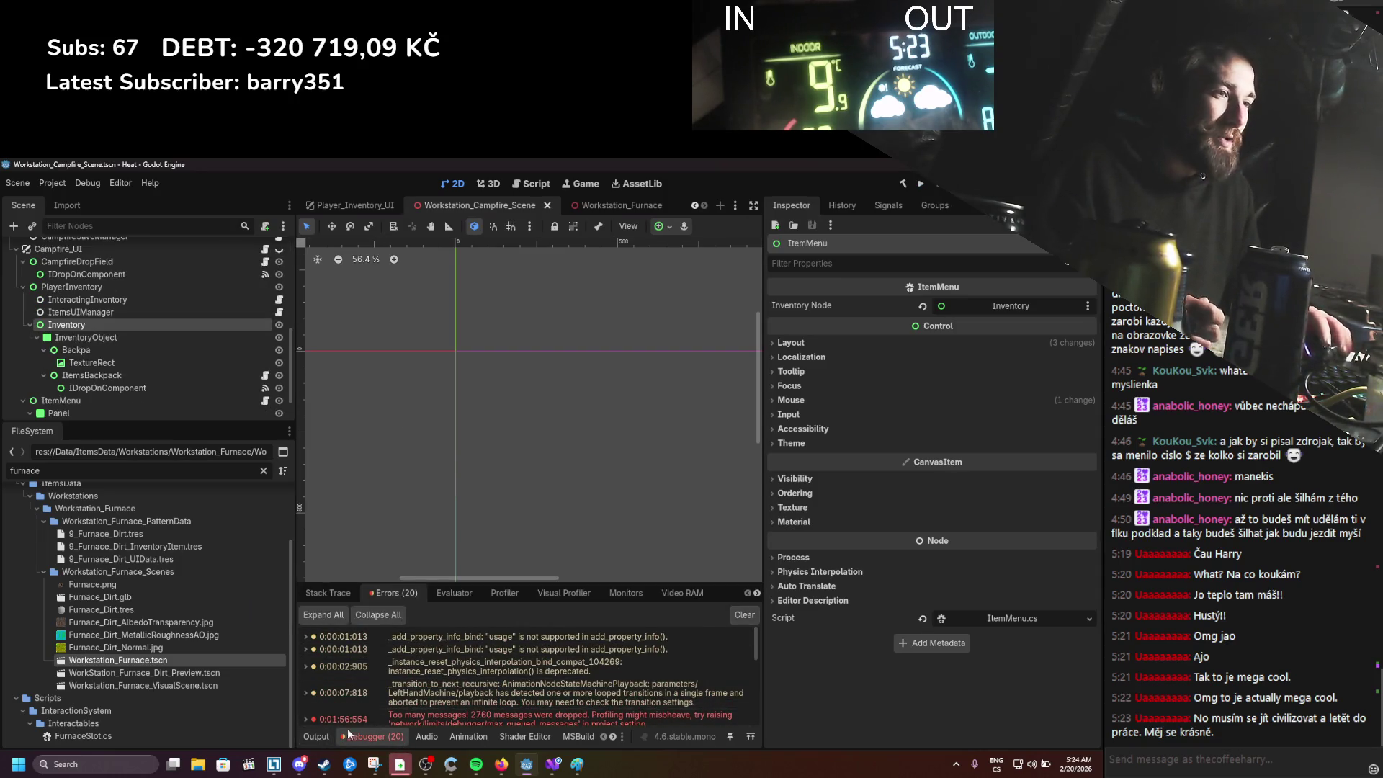
{"action": "left_click", "coordinate": [745, 614]}
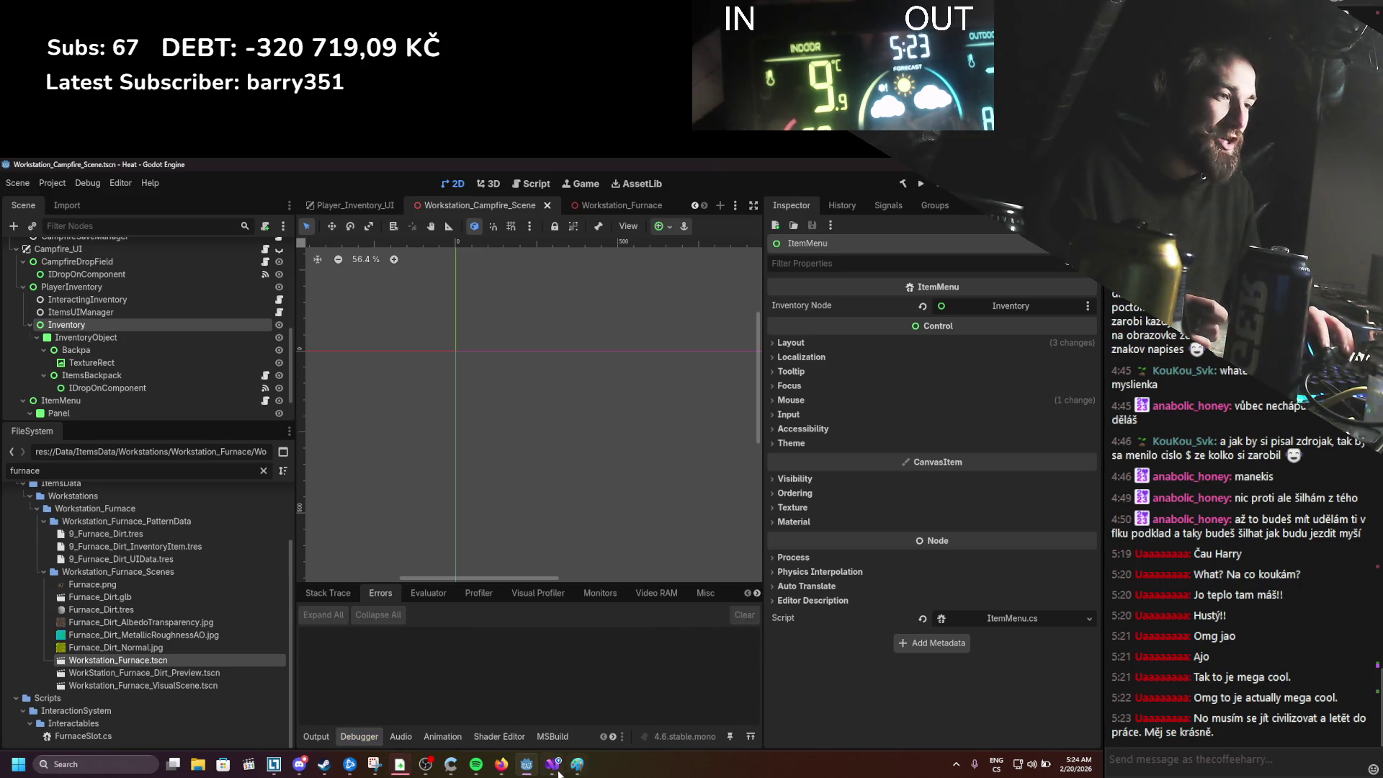
{"action": "left_click", "coordinate": [554, 765]}
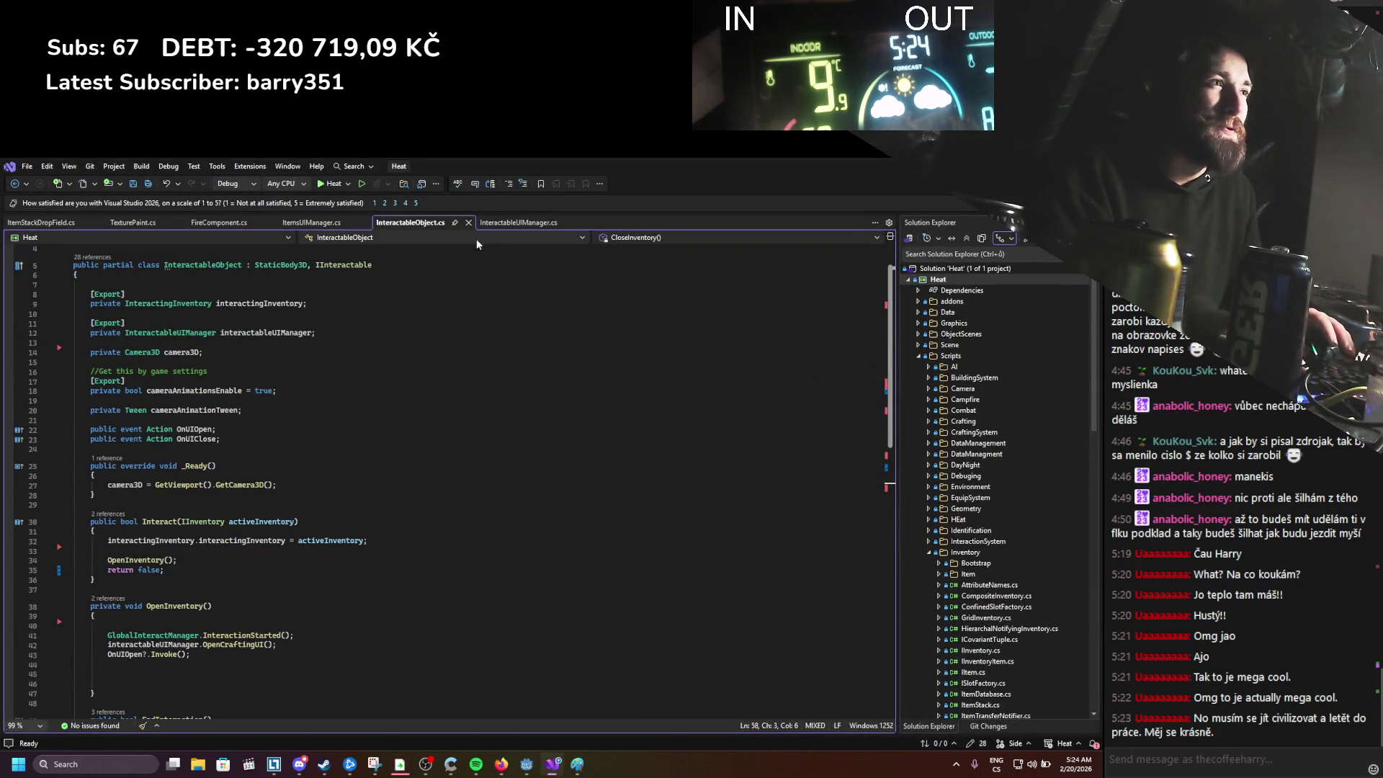
{"action": "left_click", "coordinate": [136, 223]}
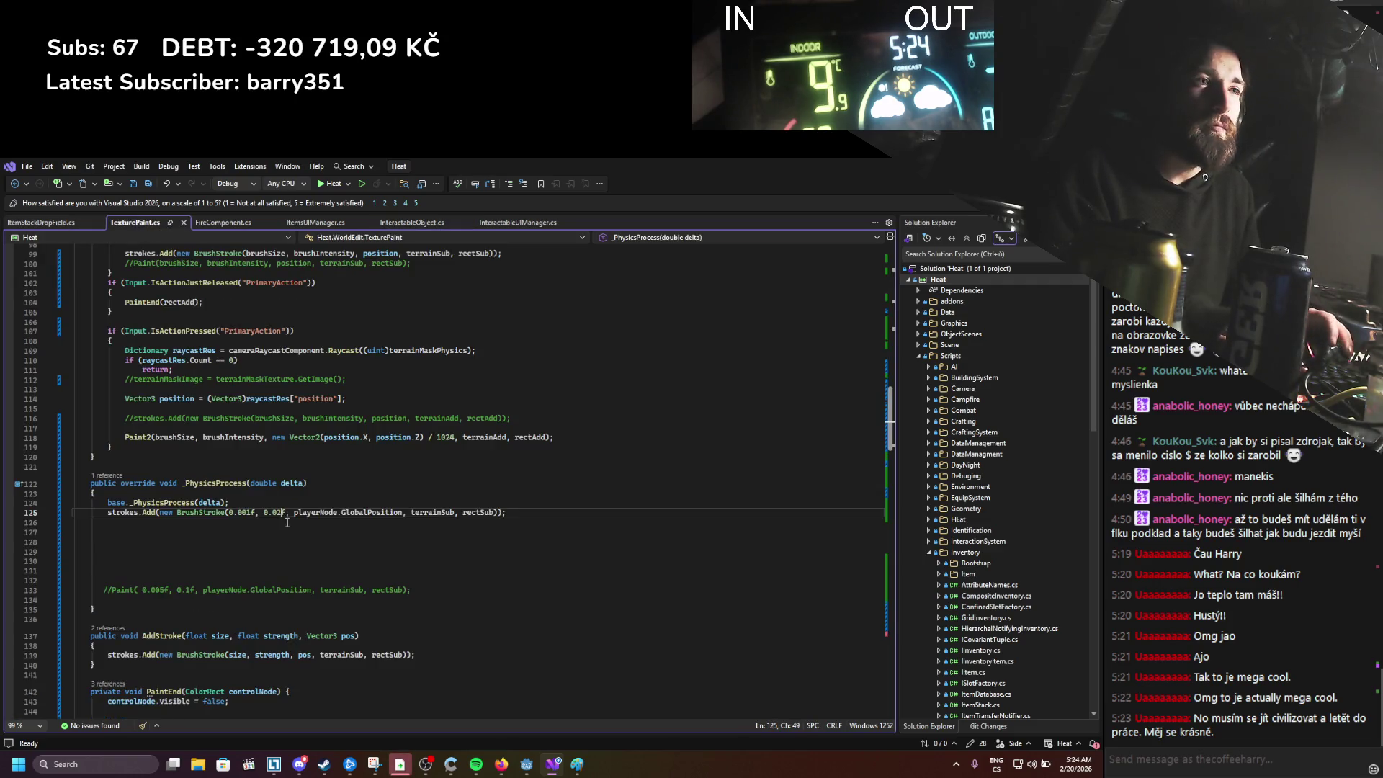